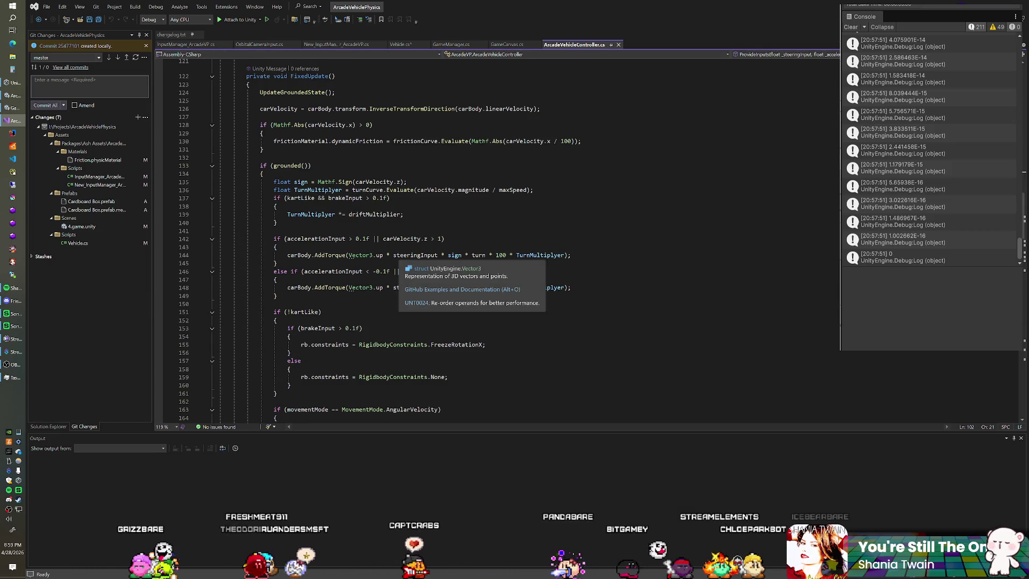
# Highlight every use of maxSpeed on line 21 of ArcadeVehicleController.cs, then bring up Vehicle.cs
pyautogui.scroll(20, 498, 241)
pyautogui.scroll(6, 369, 222)
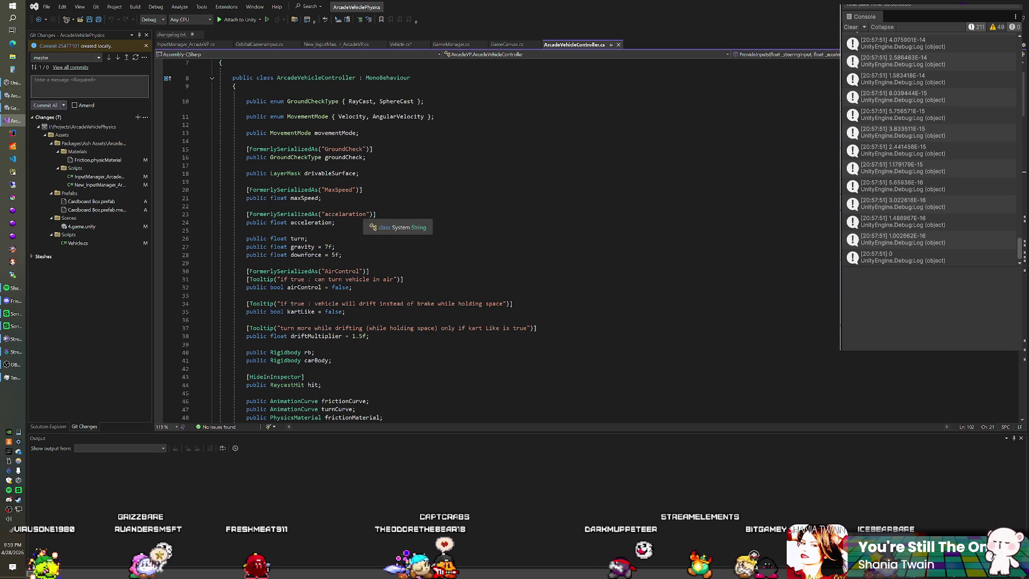
pyautogui.scroll(-1, 498, 241)
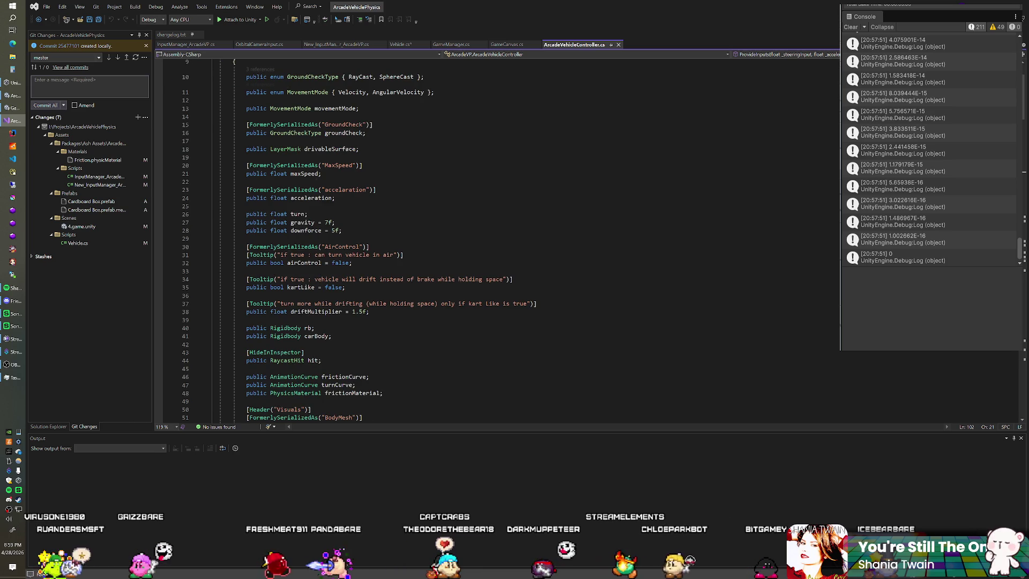
pyautogui.doubleClick(305, 174)
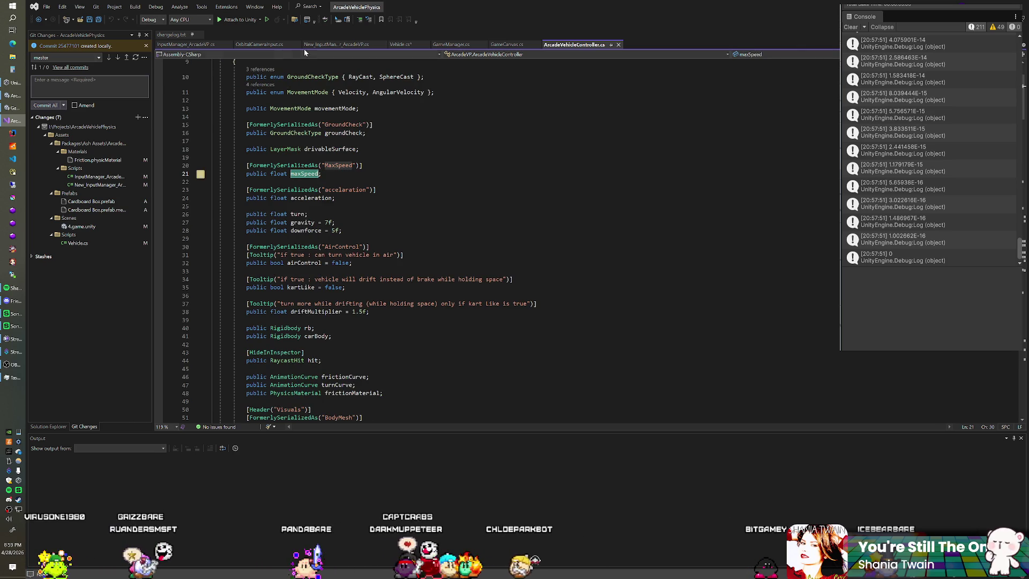
pyautogui.click(411, 48)
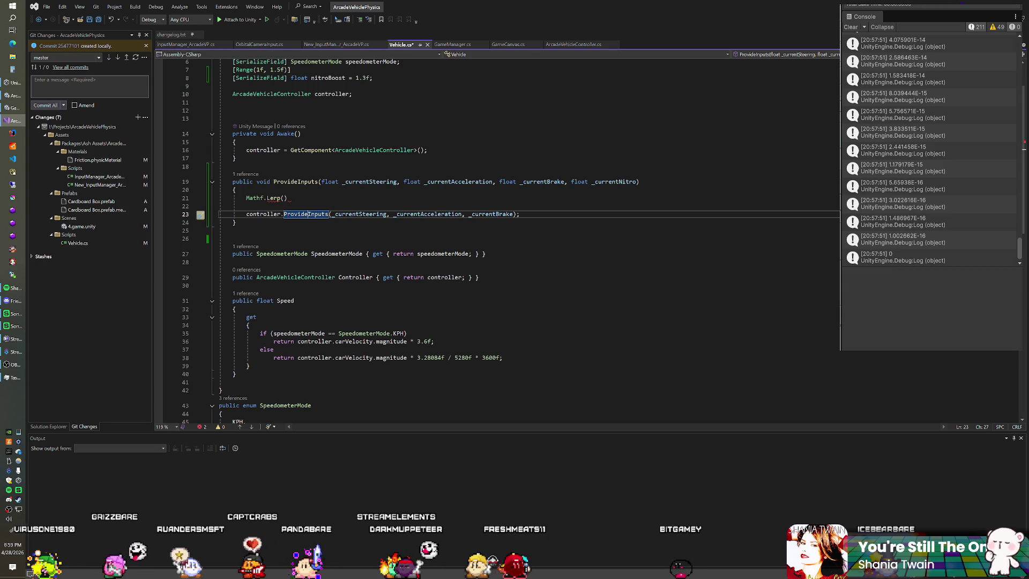
# Enter controller.maxSpeed as Mathf.Lerp's first argument, discarding the mistyped targetMax argument
pyautogui.click(285, 197)
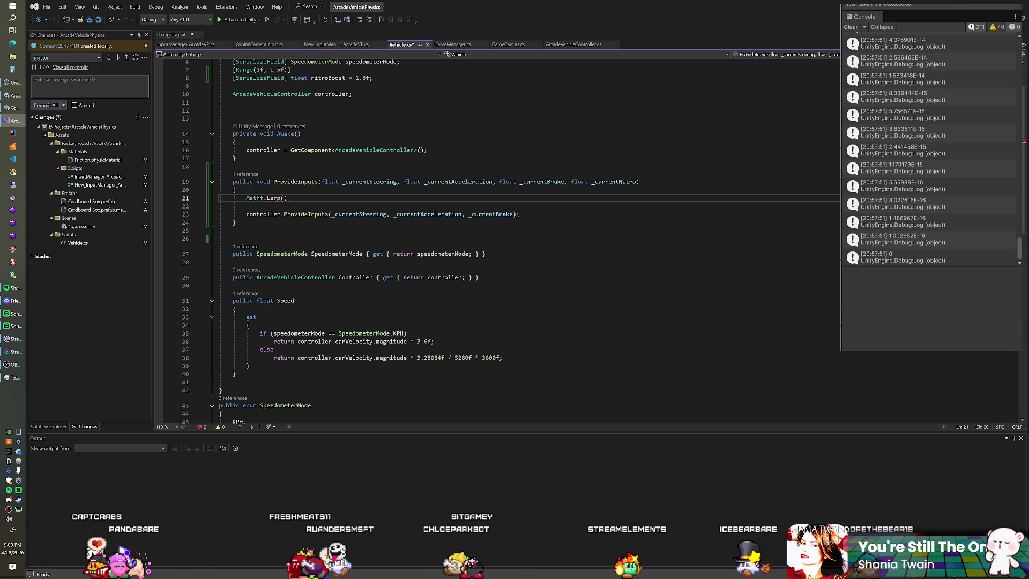
pyautogui.write('controller.max')
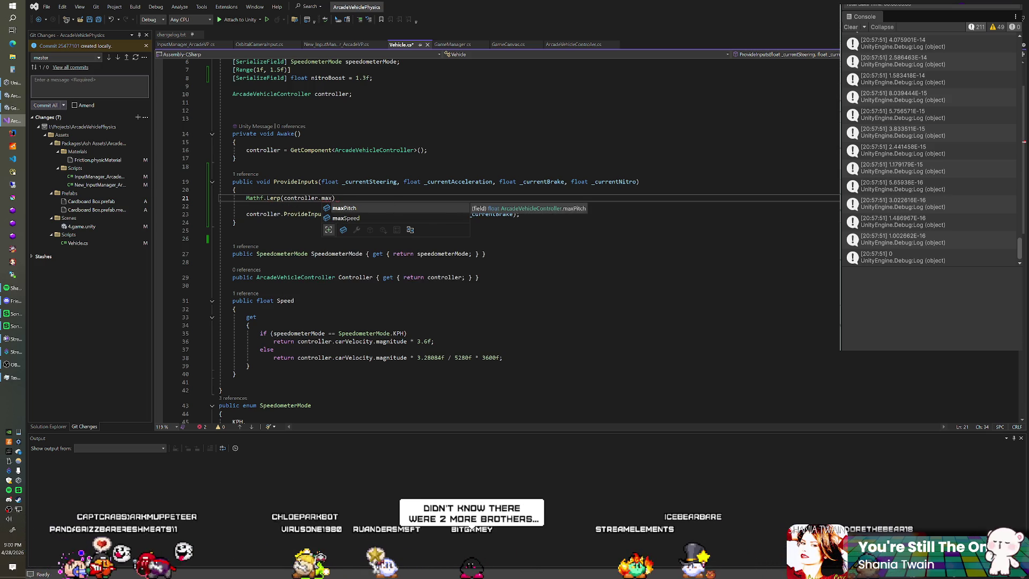
pyautogui.write('S')
pyautogui.press('Tab')
pyautogui.write('targetma')
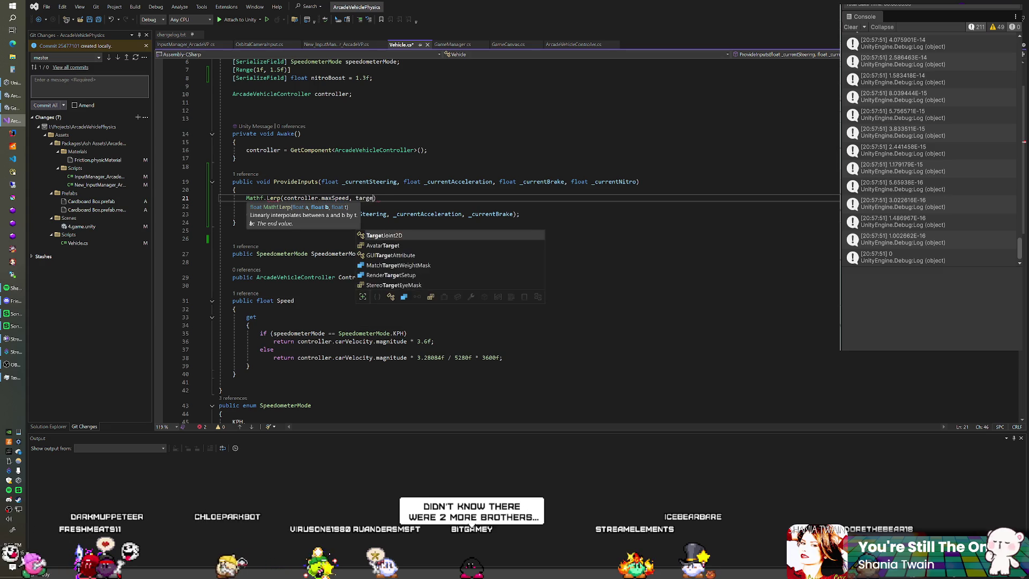
pyautogui.press('BackSpace')
pyautogui.press('BackSpace')
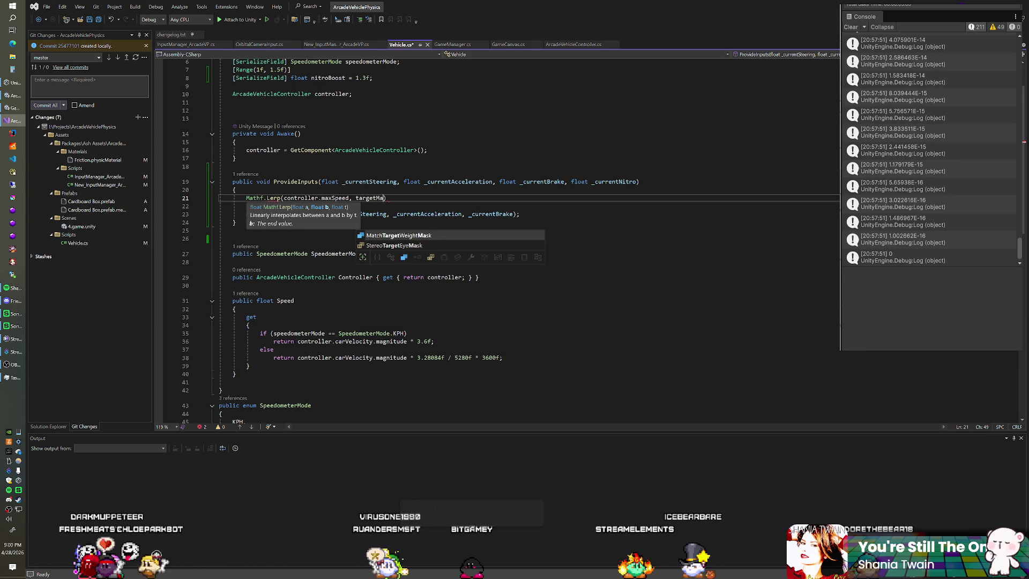
pyautogui.press('BackSpace')
pyautogui.press('BackSpace')
pyautogui.press('BackSpace')
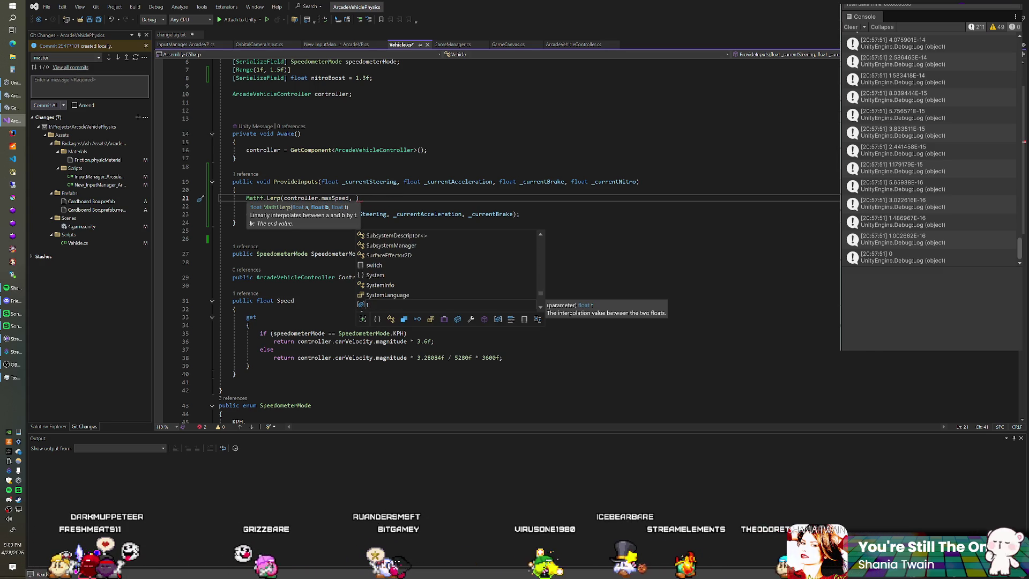
pyautogui.press('Escape')
pyautogui.scroll(2, 483, 241)
pyautogui.click(232, 159)
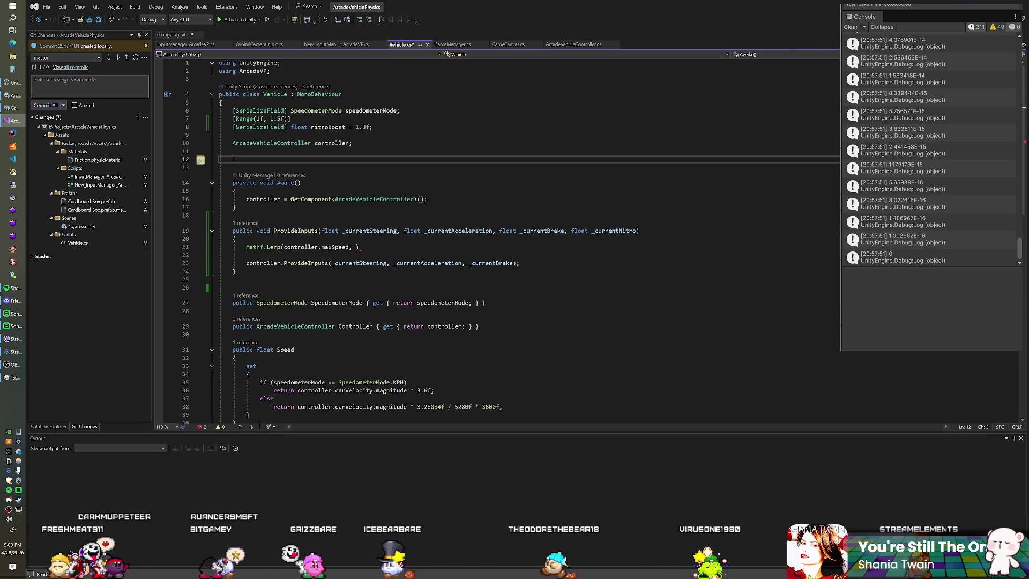
# Complete the call as Mathf.Lerp(controller.maxSpeed, controller.maxSpeed * nitroBoost, _currentNitro)
pyautogui.click(359, 247)
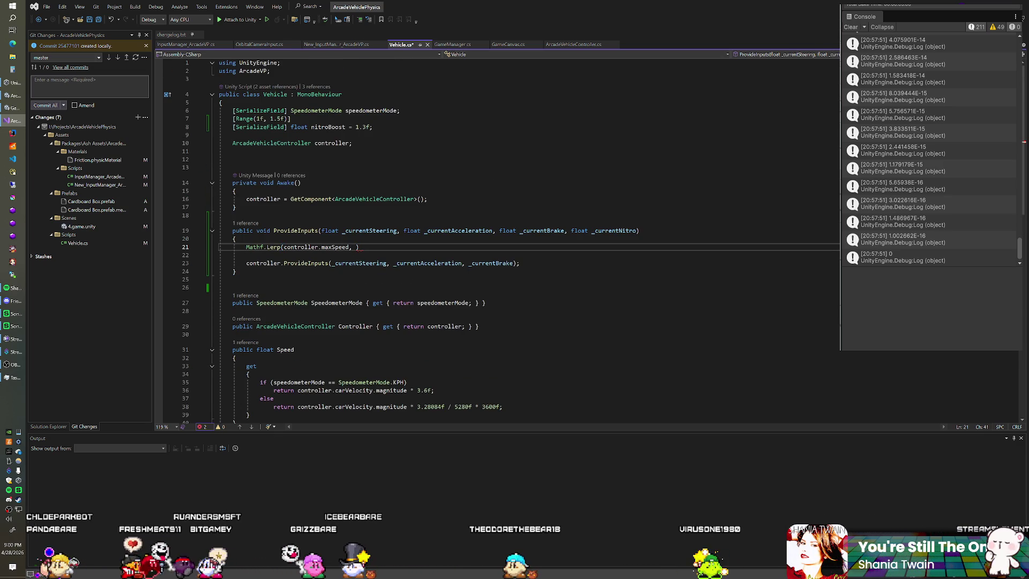
pyautogui.write('controller.')
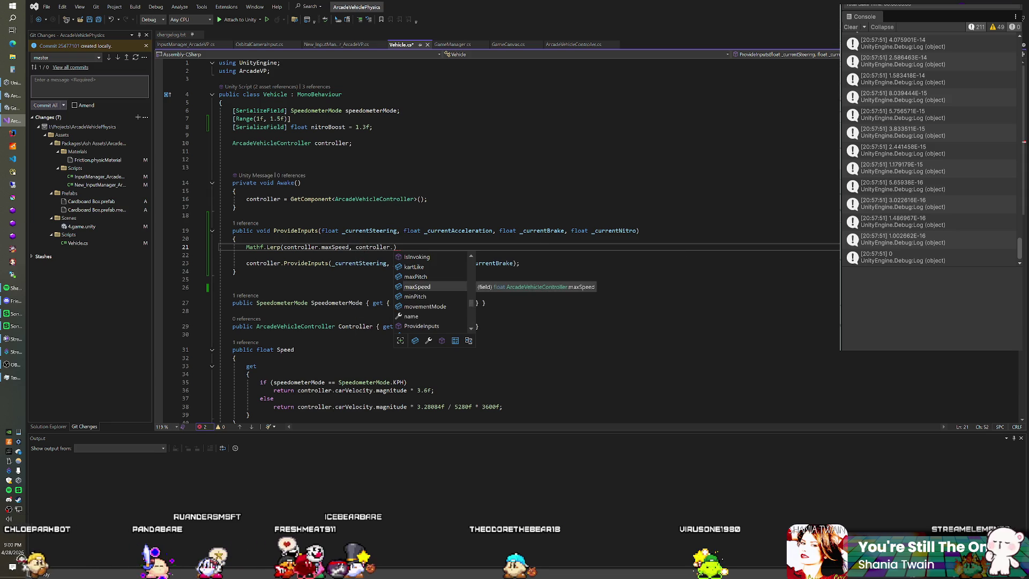
pyautogui.press('Tab')
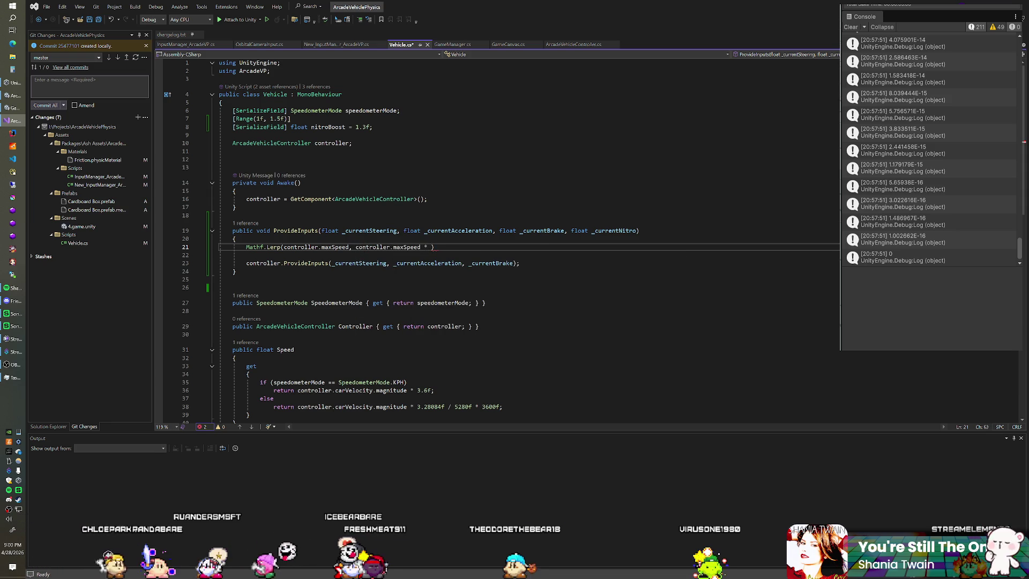
pyautogui.write('nit')
pyautogui.press('Tab')
pyautogui.write(', ')
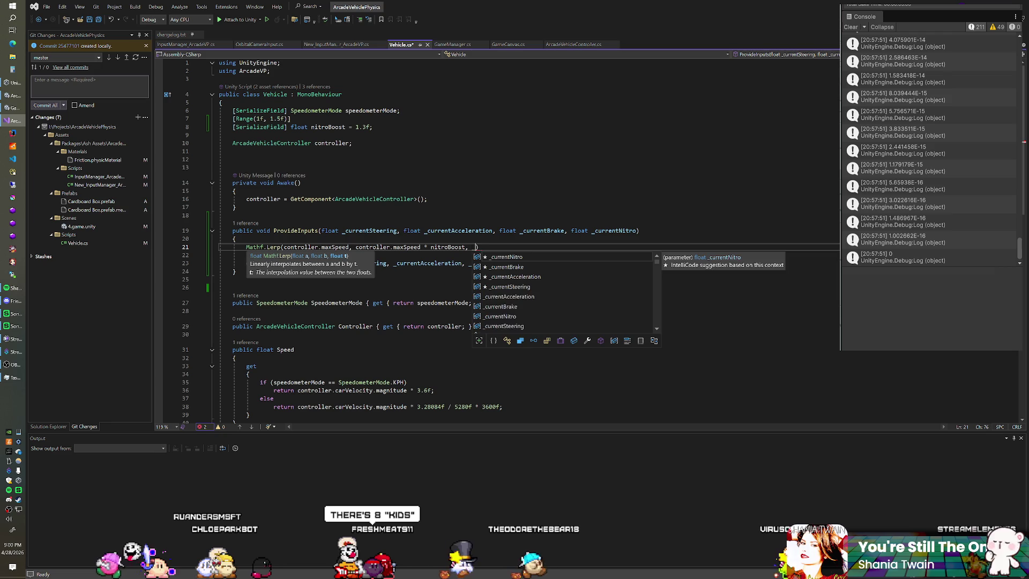
pyautogui.write('_currentNitro')
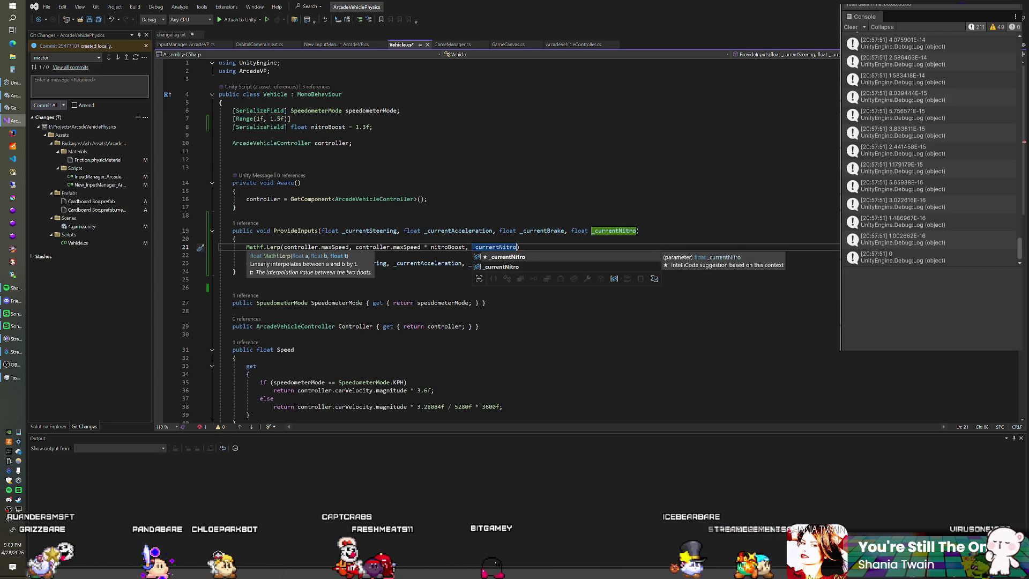
pyautogui.click(236, 239)
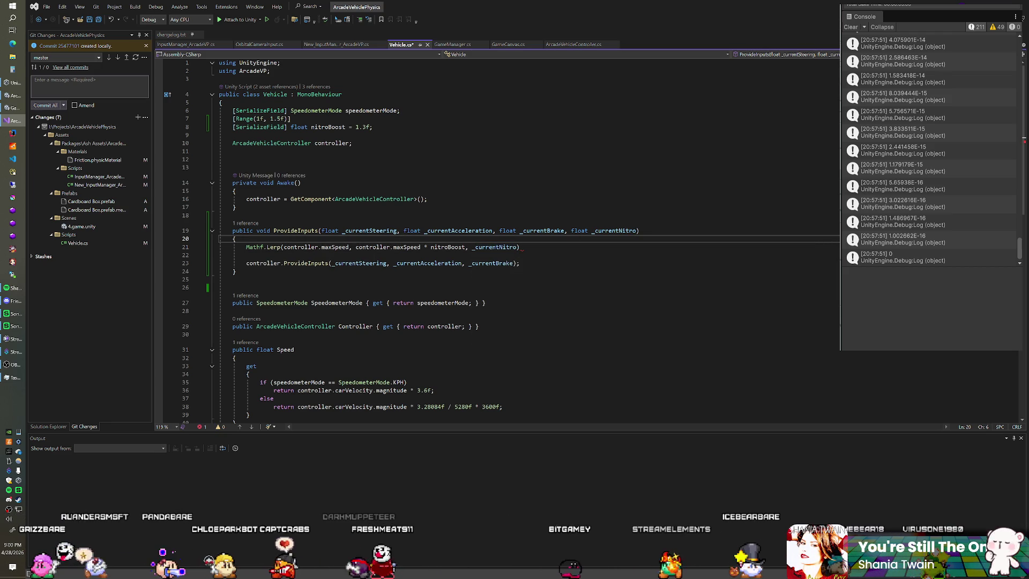
pyautogui.moveTo(404, 248)
pyautogui.moveTo(450, 248)
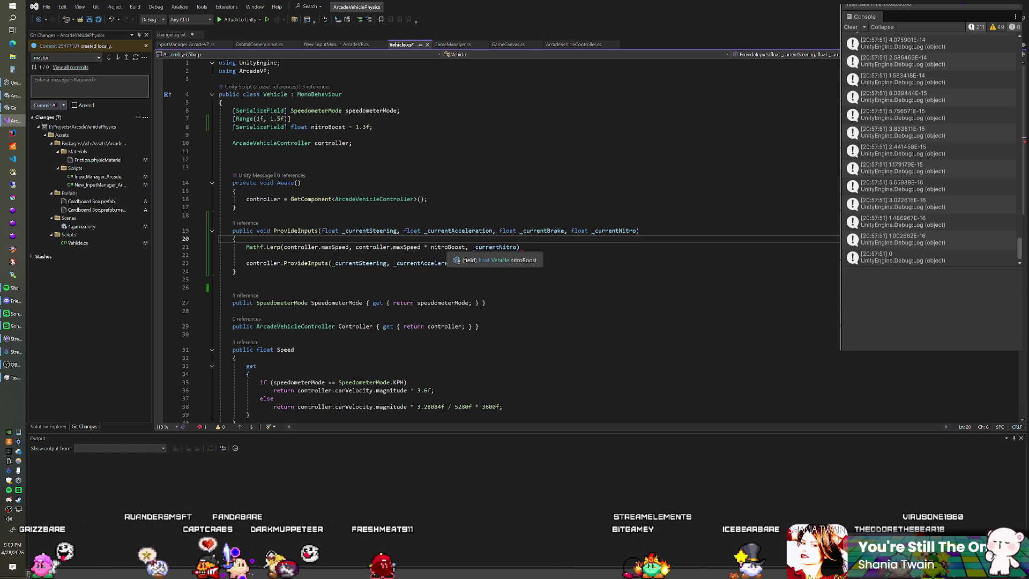
pyautogui.moveTo(496, 247)
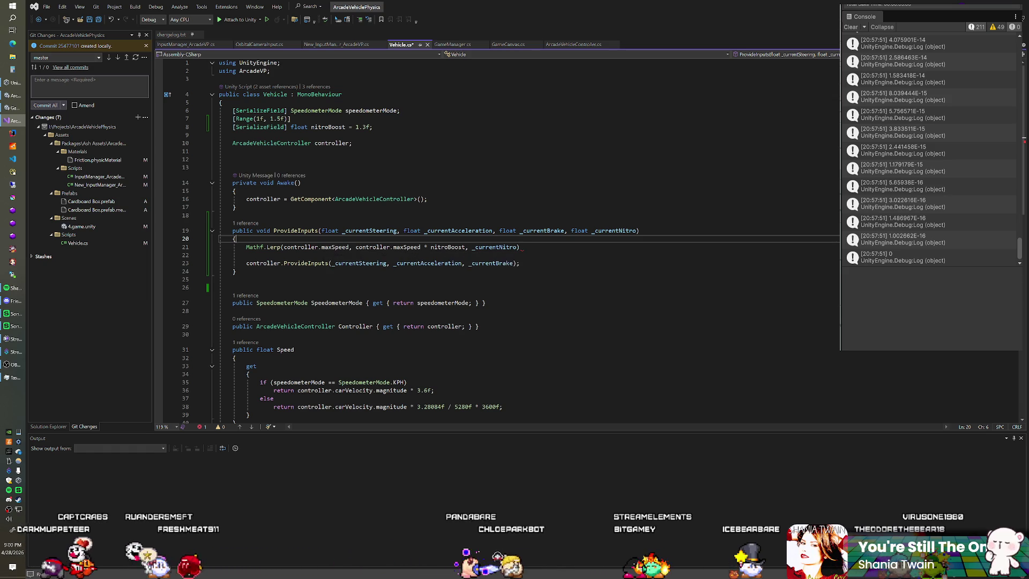
pyautogui.click(520, 247)
pyautogui.write(';')
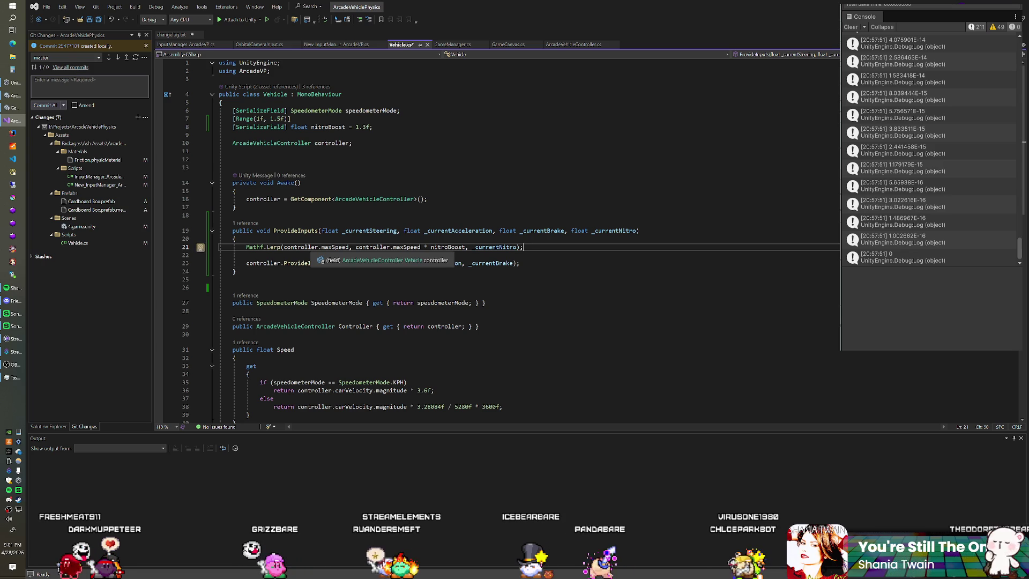
pyautogui.click(287, 247)
pyautogui.click(233, 135)
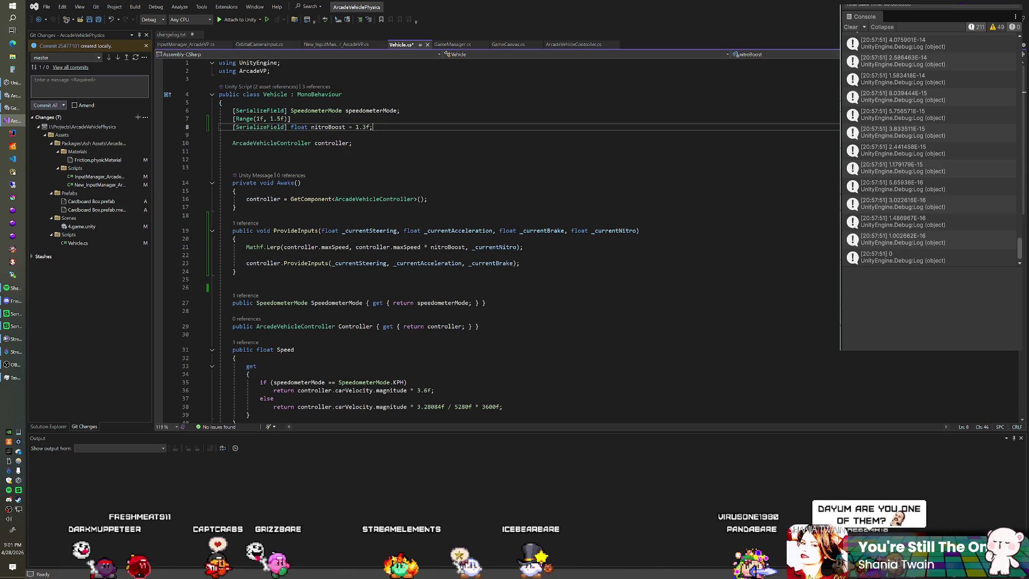
pyautogui.click(400, 111)
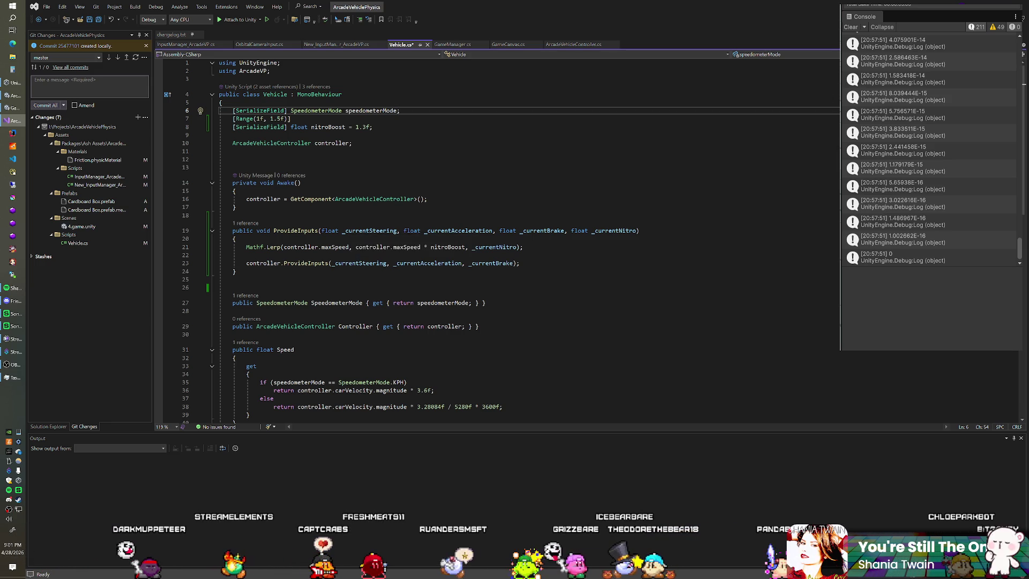
pyautogui.click(373, 127)
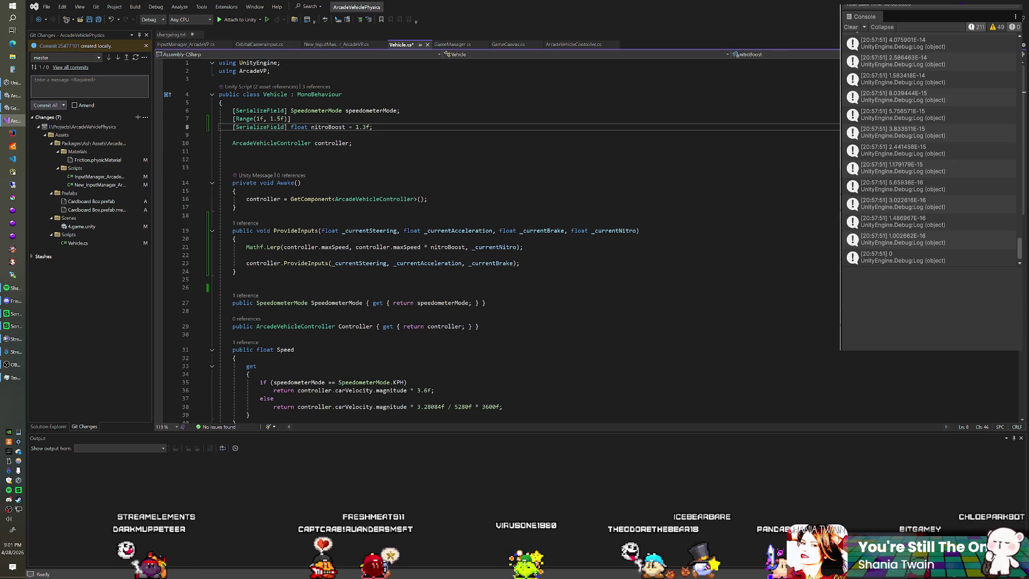
pyautogui.scroll(-13, 499, 242)
pyautogui.click(246, 110)
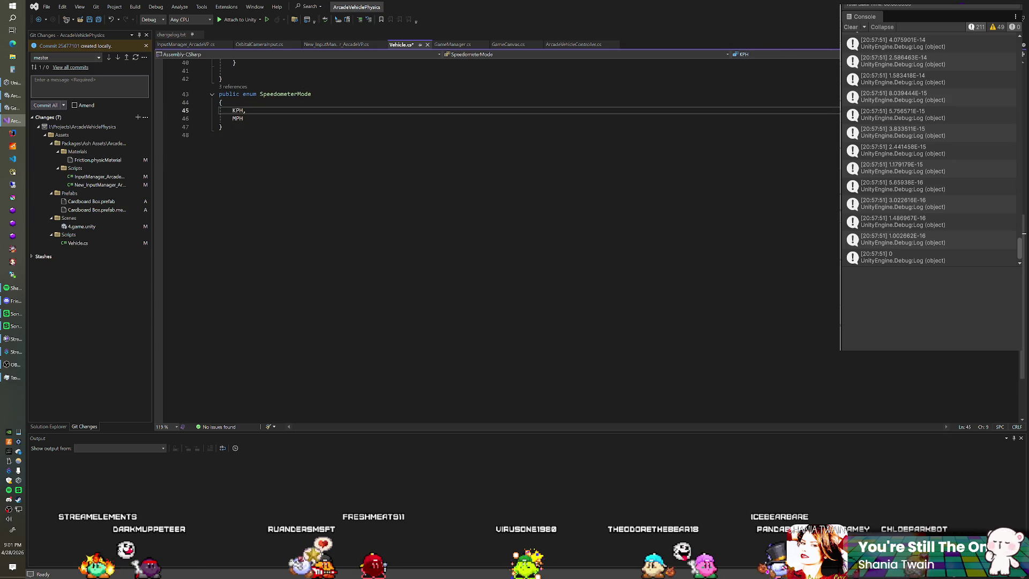
pyautogui.scroll(13, 499, 241)
# Declare [SerializeField] float maxSpeed = 120f; below the speedometerMode field in Vehicle.cs
pyautogui.click(399, 110)
pyautogui.press('Return')
pyautogui.write('SerializeField] float ')
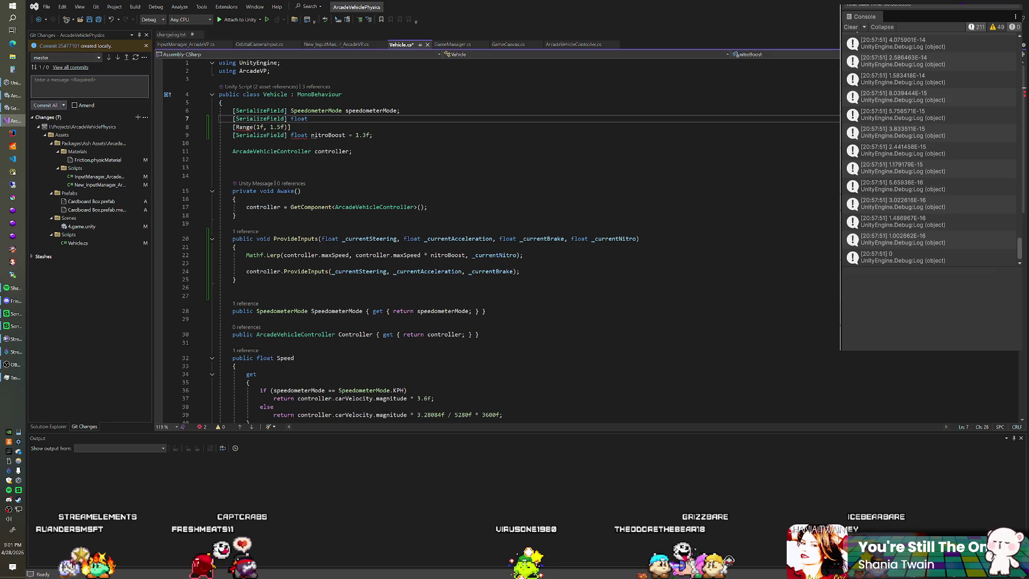
pyautogui.write('maxSPe')
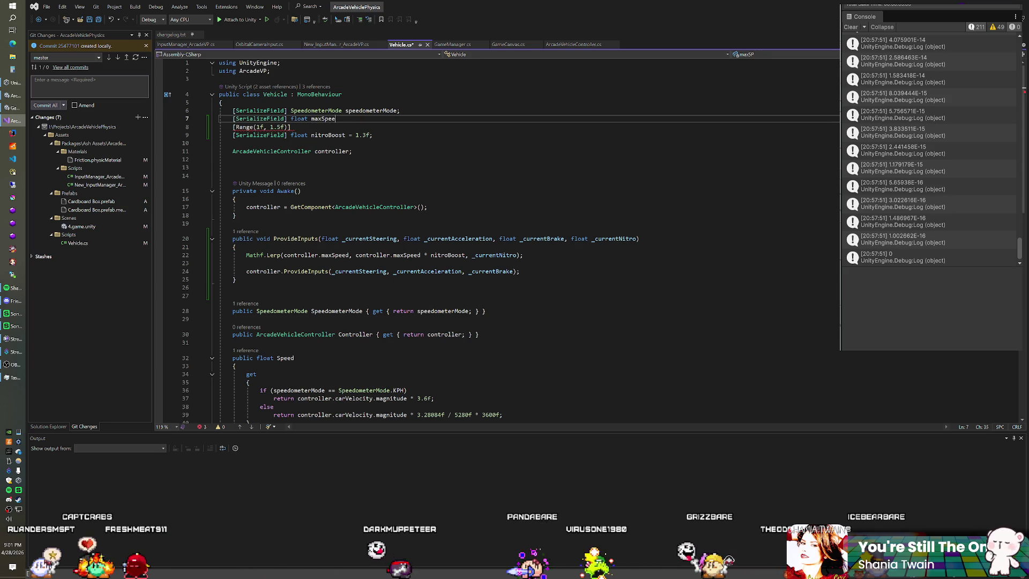
pyautogui.write('20f;')
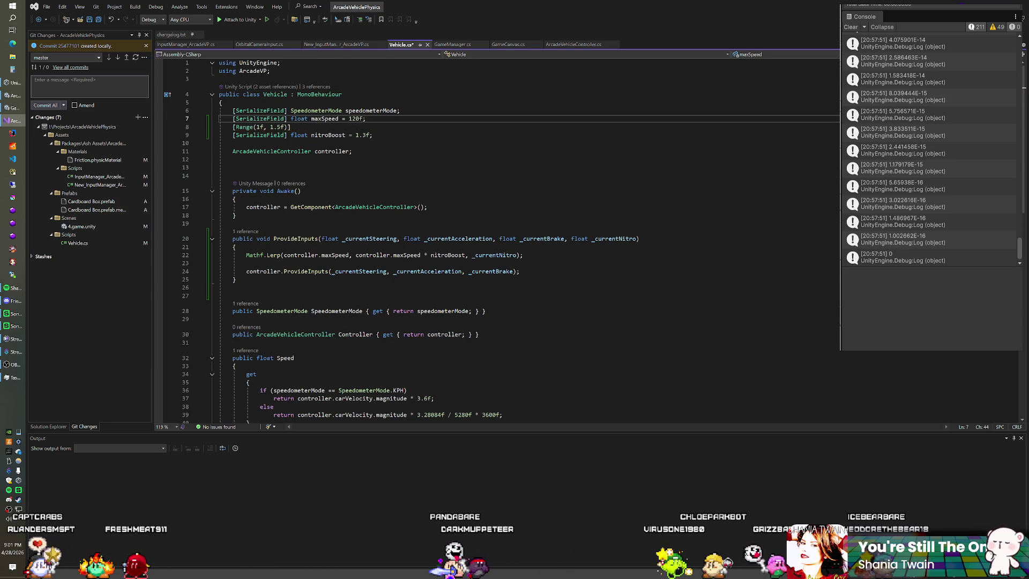
pyautogui.scroll(-2, 499, 241)
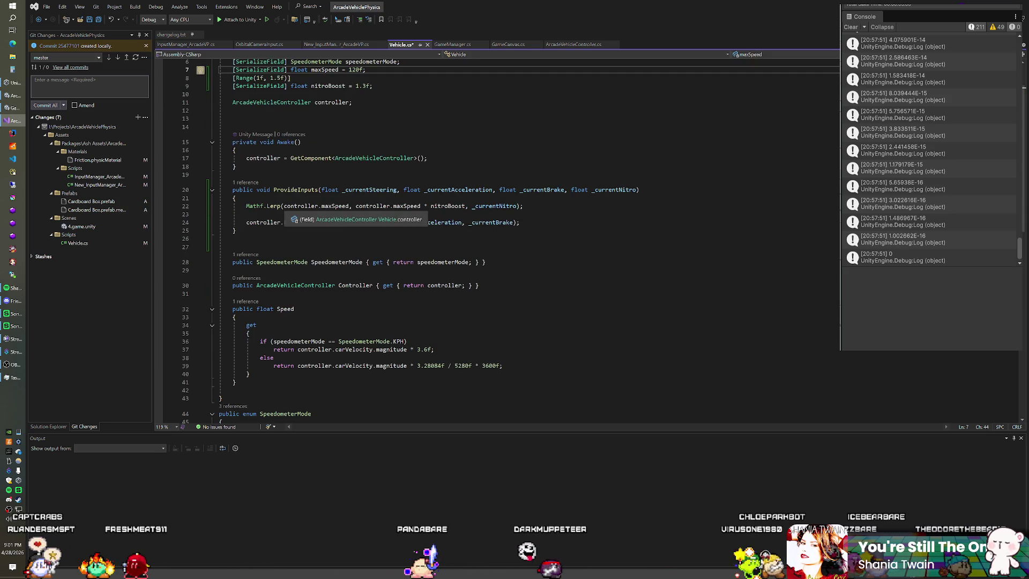
pyautogui.moveTo(283, 206); pyautogui.dragTo(352, 206)
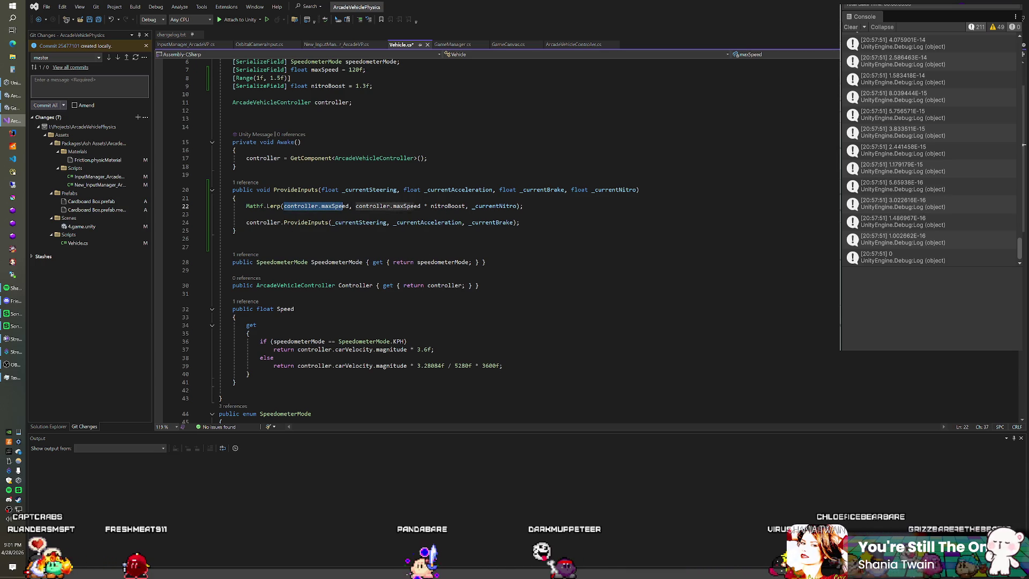
# Rewrite line 22 as controller.maxSpeed = Mathf.Lerp(maxSpeed, maxSpeed * nitroBoost, _currentNitro)
pyautogui.press('BackSpace')
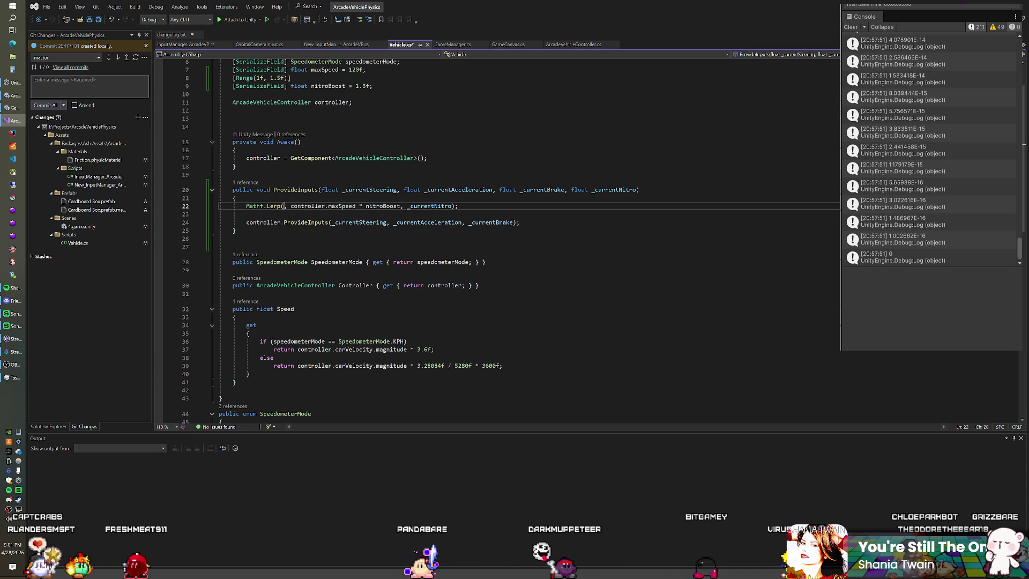
pyautogui.write('controller.maxSpeed =')
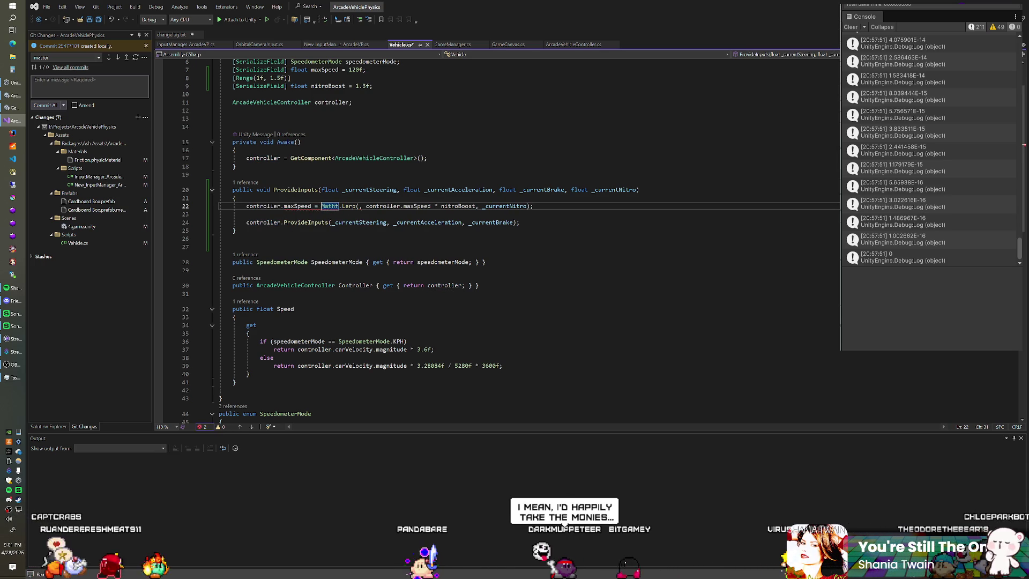
pyautogui.hotkey('ctrl', 'Right')
pyautogui.hotkey('ctrl', 'Right')
pyautogui.hotkey('ctrl', 'Right')
pyautogui.write('ma')
pyautogui.press('Tab')
pyautogui.press('Right')
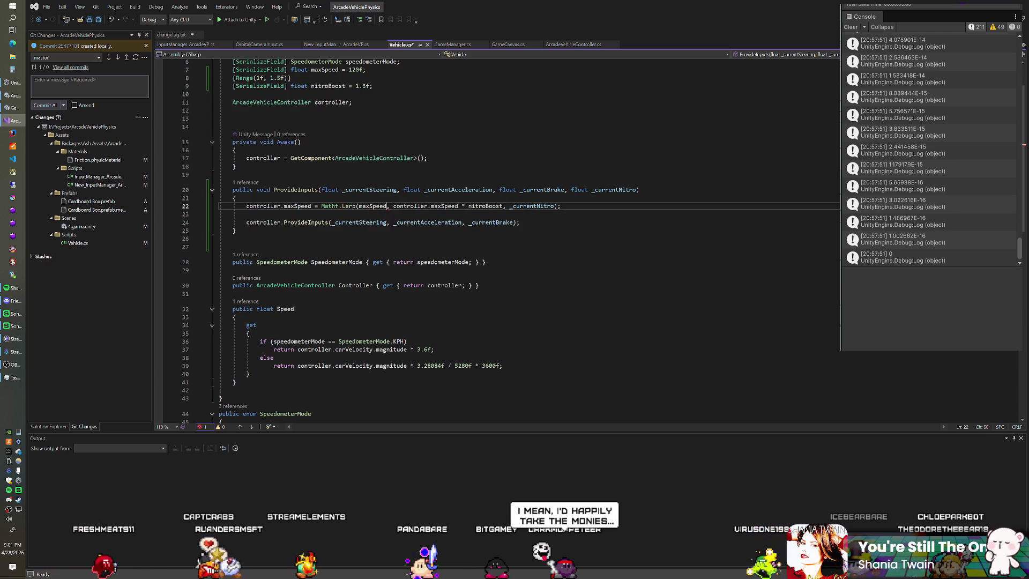
pyautogui.doubleClick(395, 207)
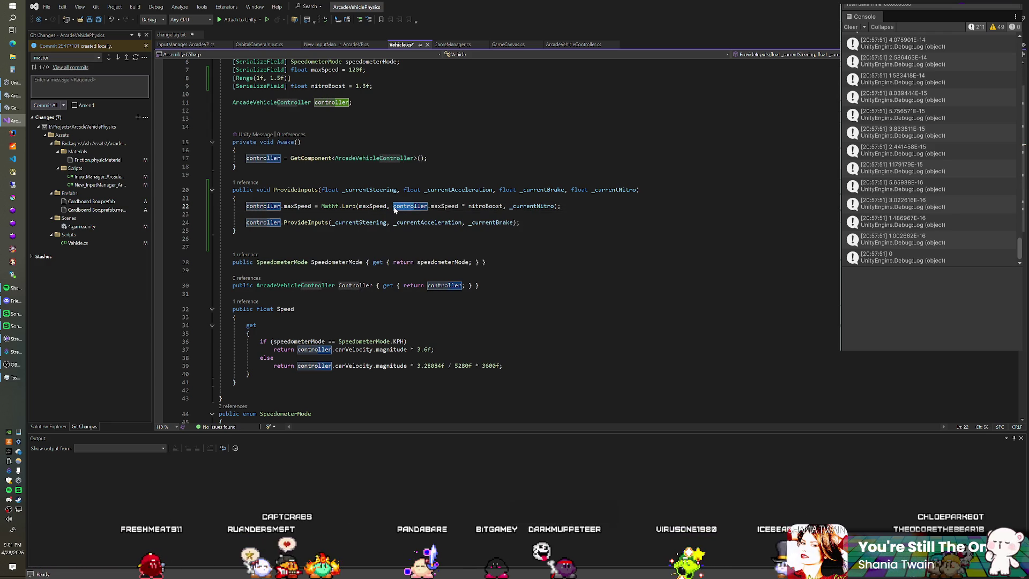
pyautogui.press('Delete')
pyautogui.press('Delete')
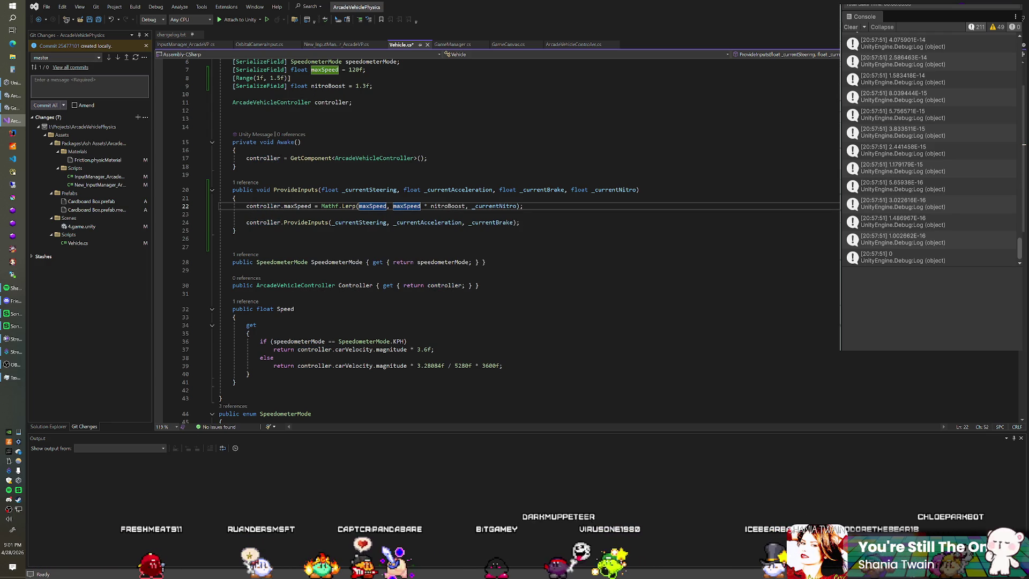
# Add controller.maxSpeed = maxSpeed; in Awake after GetComponent and save Vehicle.cs
pyautogui.press('Up')
pyautogui.press('Up')
pyautogui.press('Up')
pyautogui.press('Down')
pyautogui.press('End')
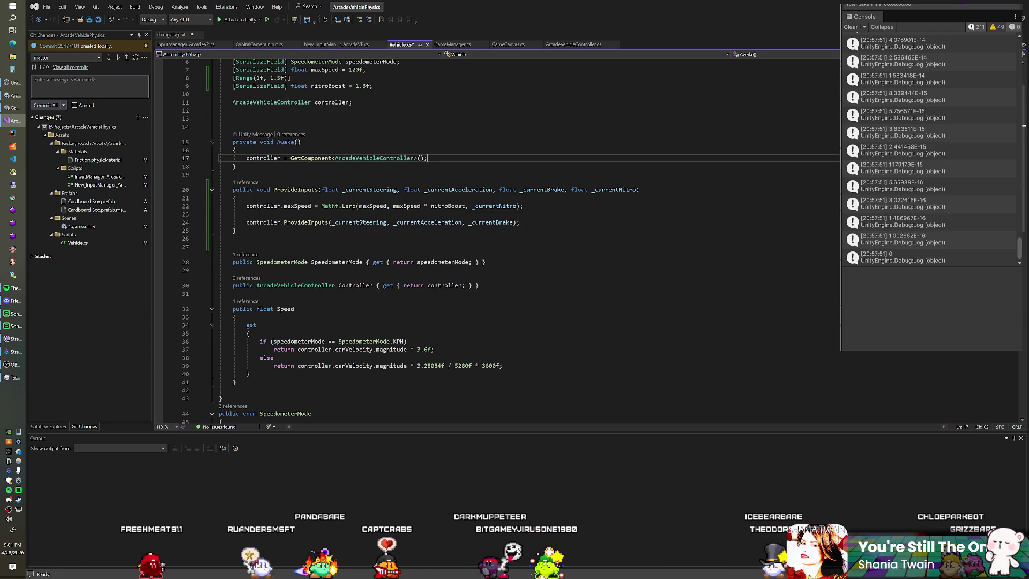
pyautogui.press('Return')
pyautogui.write('controller.')
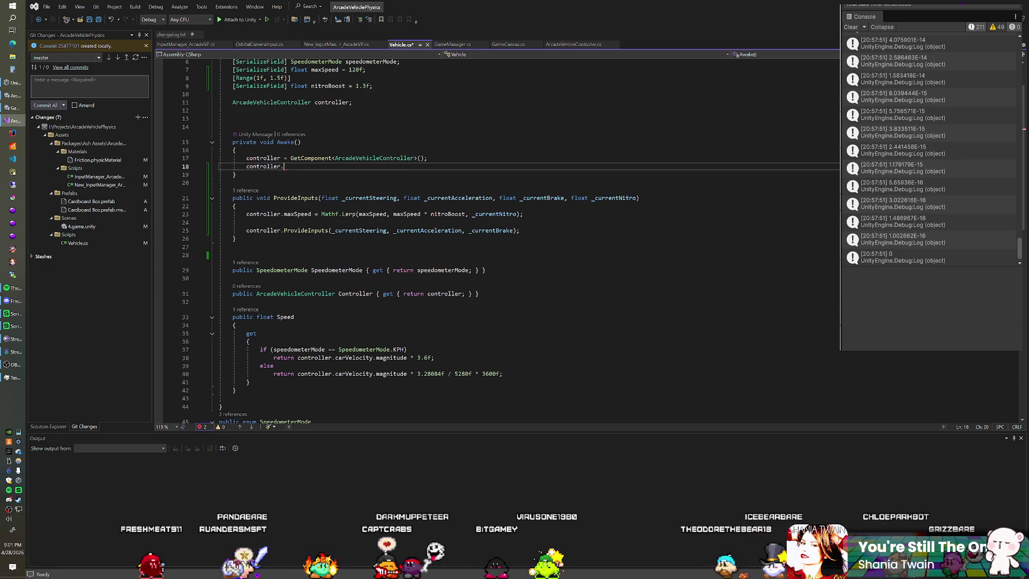
pyautogui.write('maxSpeed = maxSpeed;')
pyautogui.hotkey('ctrl', 's')
pyautogui.press('Up')
pyautogui.press('End')
pyautogui.scroll(2, 376, 214)
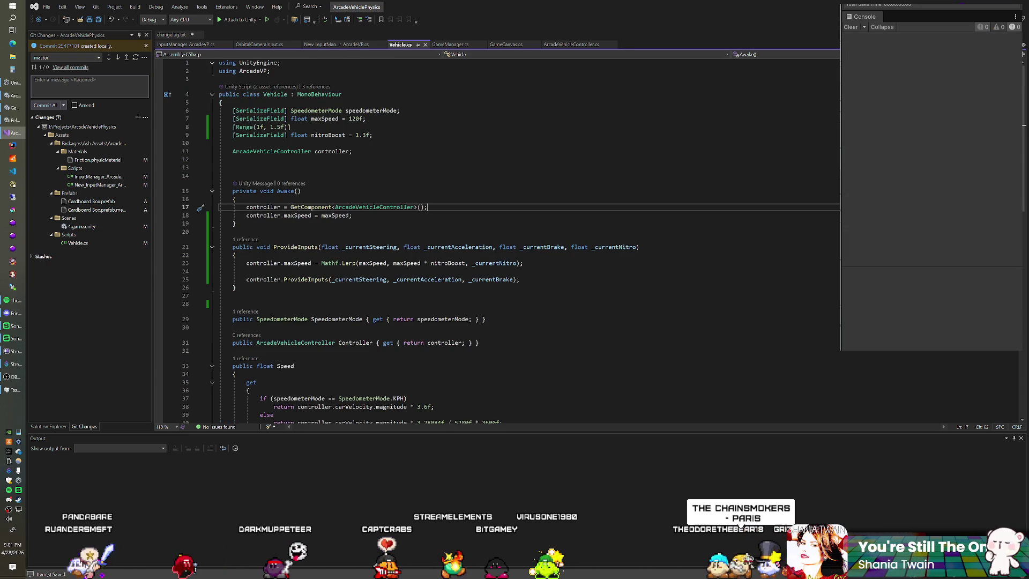
pyautogui.click(572, 44)
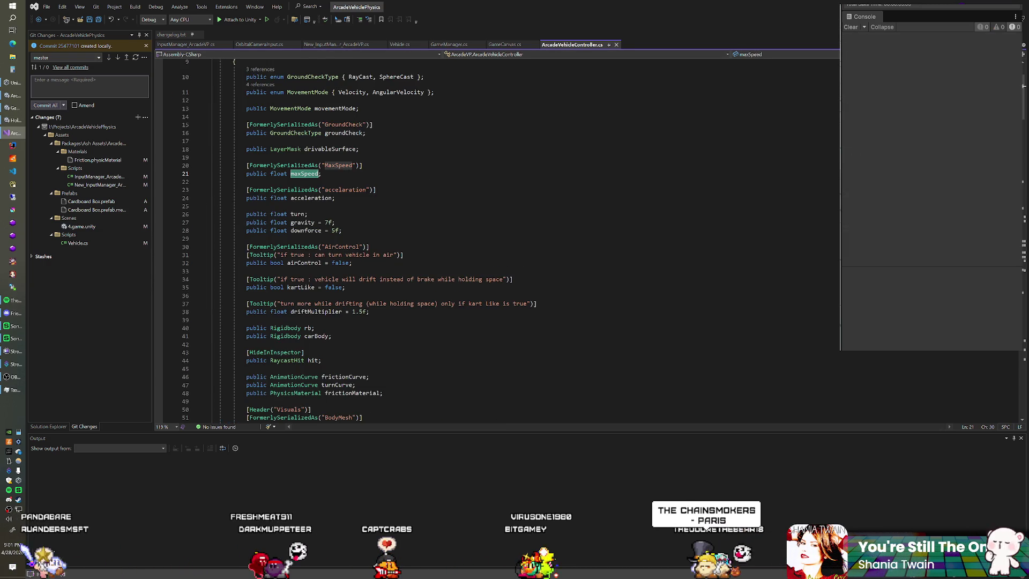
# Try deleting the MaxSpeed attribute and public modifier from maxSpeed, then undo it
pyautogui.scroll(-1, 482, 236)
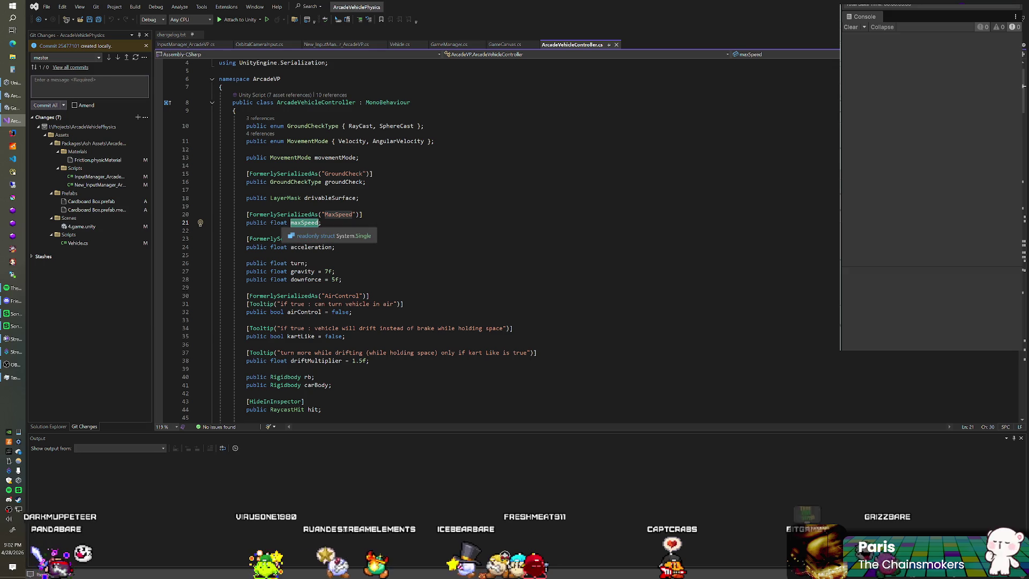
pyautogui.moveTo(270, 223); pyautogui.dragTo(246, 214)
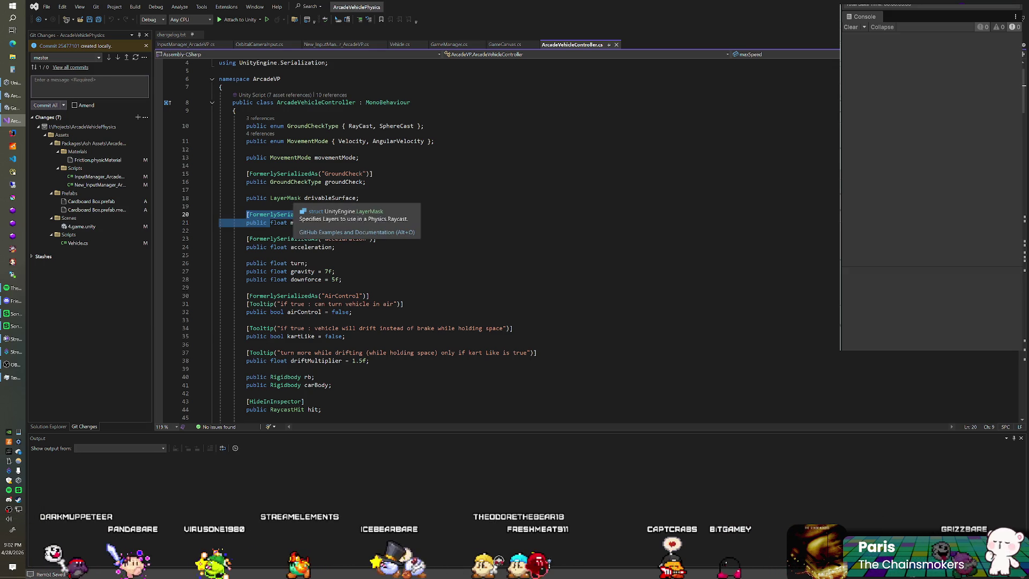
pyautogui.press('BackSpace')
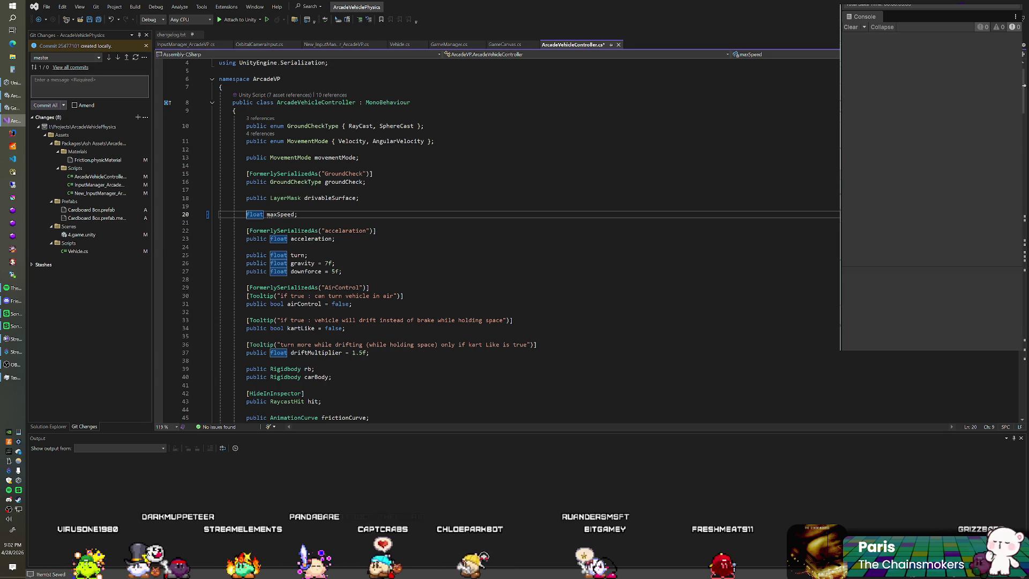
pyautogui.hotkey('ctrl', 'z')
pyautogui.hotkey('ctrl', 'z')
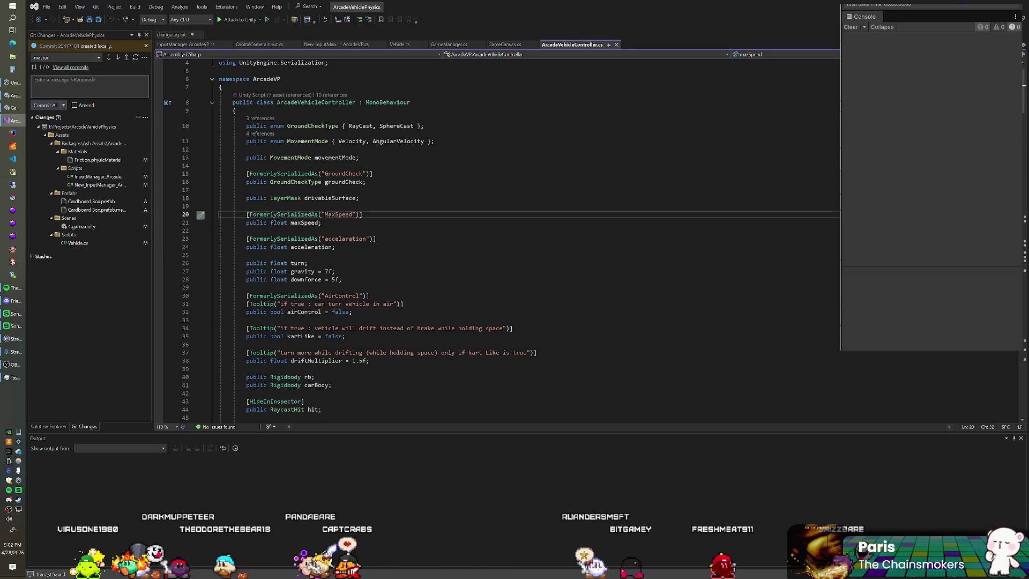
# Paste [HideInInspector] on its own line above [FormerlySerializedAs("MaxSpeed")], removing the stray character
pyautogui.scroll(-3, 528, 242)
pyautogui.click(305, 328)
pyautogui.hotkey('shift', 'Home')
pyautogui.hotkey('ctrl', 'c')
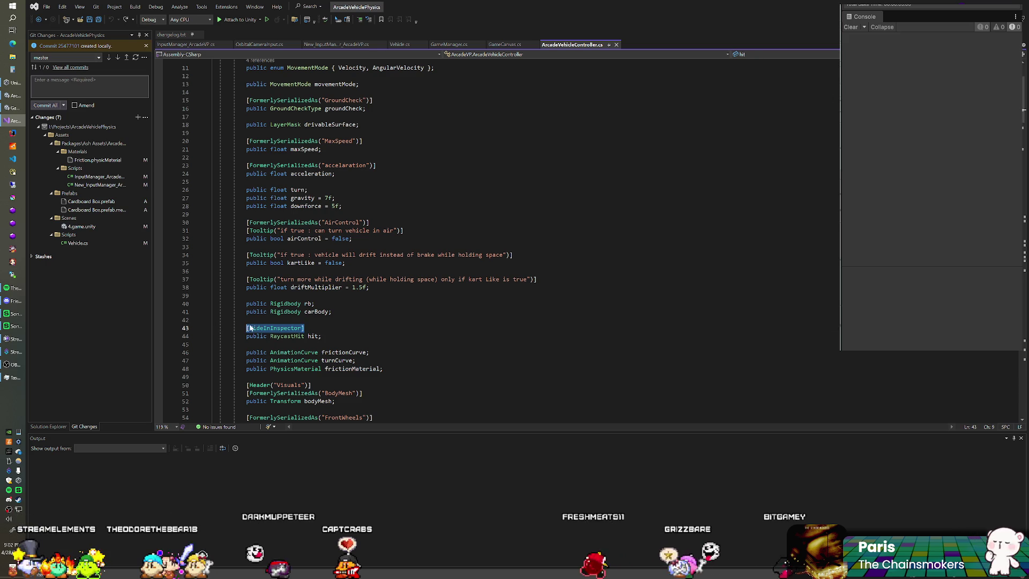
pyautogui.scroll(4, 497, 241)
pyautogui.click(355, 239)
pyautogui.press('Home')
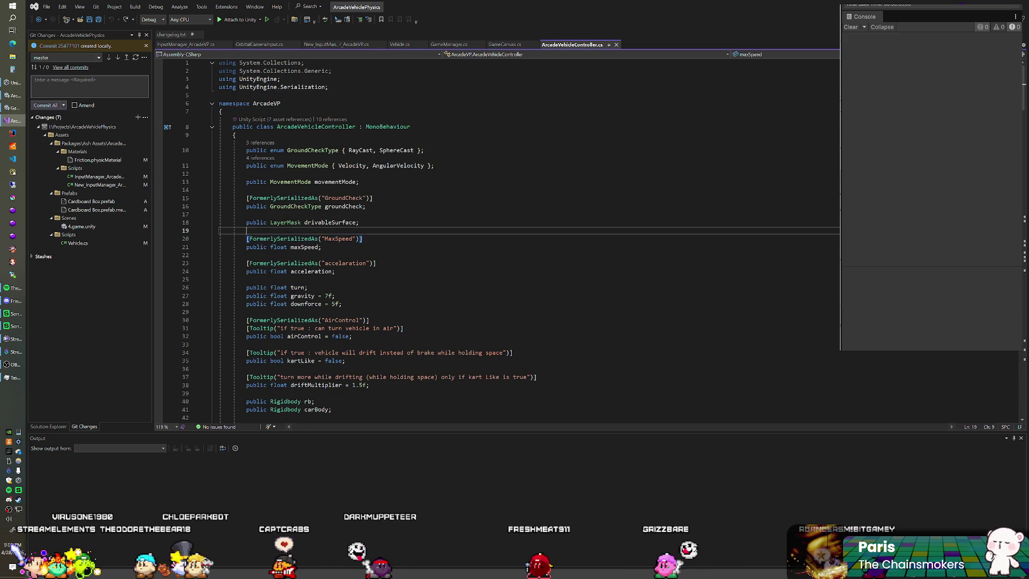
pyautogui.press('Return')
pyautogui.press('Up')
pyautogui.hotkey('ctrl', 'v')
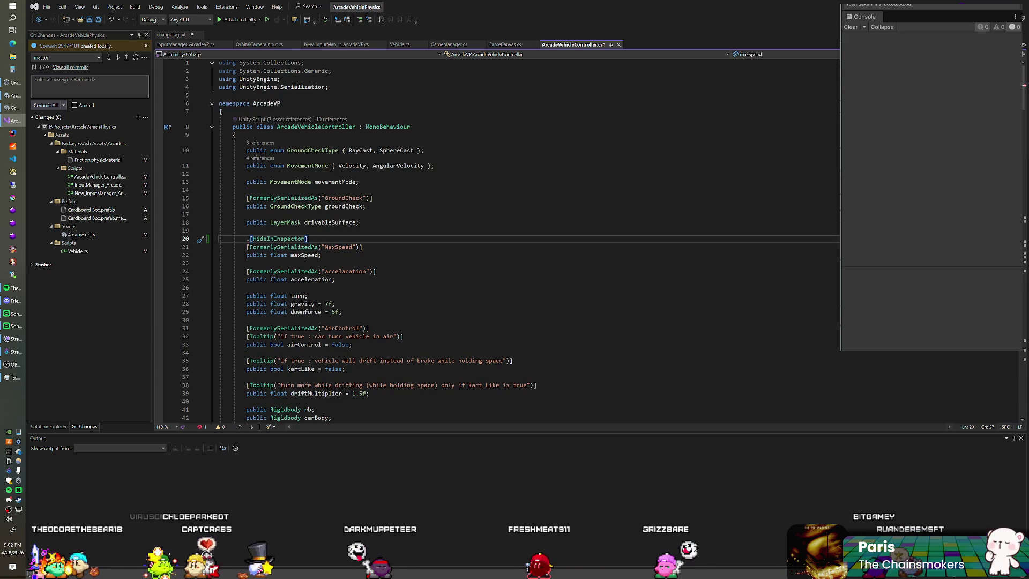
pyautogui.press('Delete')
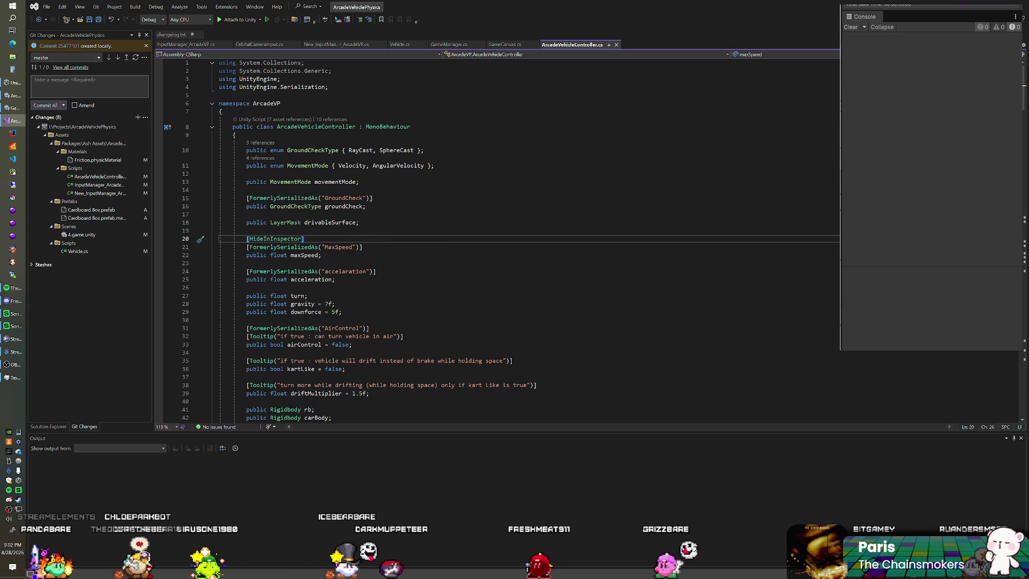
pyautogui.scroll(-1, 501, 319)
pyautogui.click(322, 230)
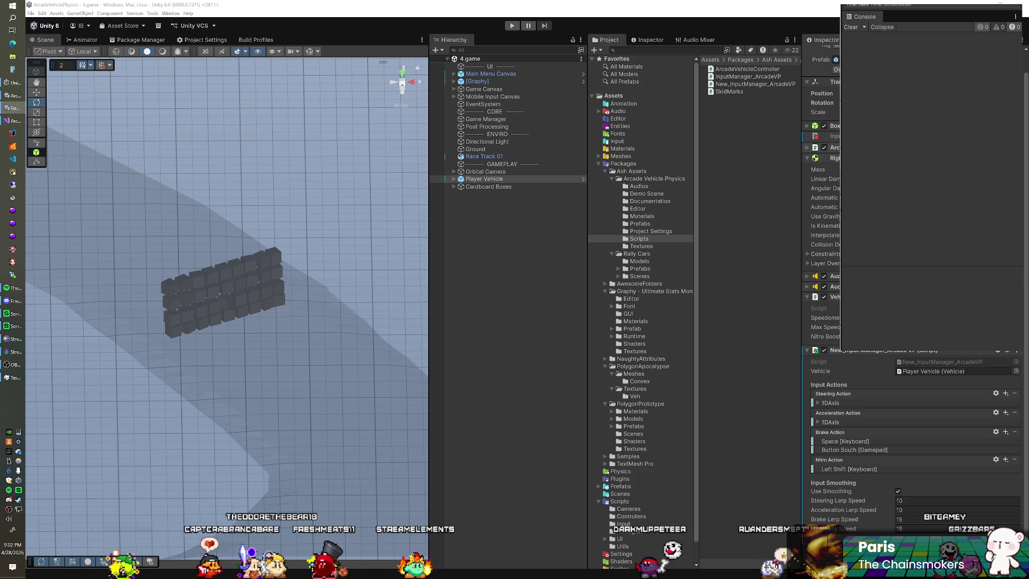
pyautogui.scroll(8, 911, 322)
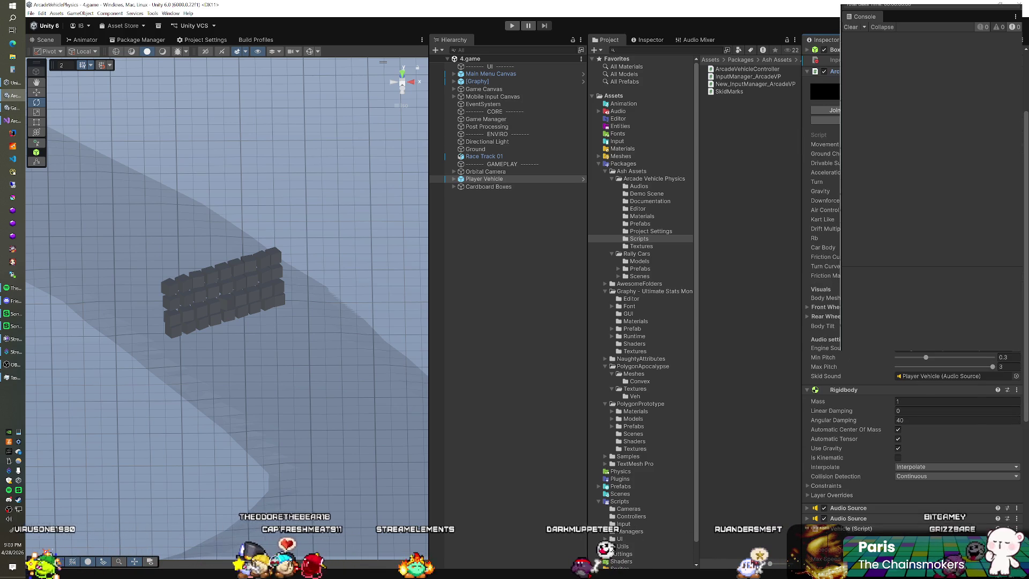
pyautogui.scroll(1, 911, 321)
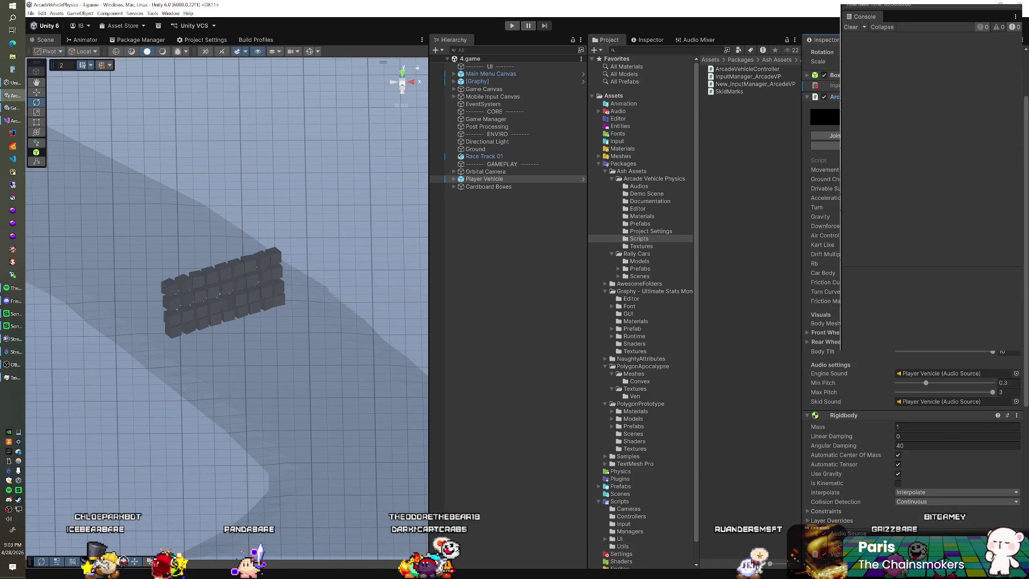
pyautogui.scroll(1, 911, 322)
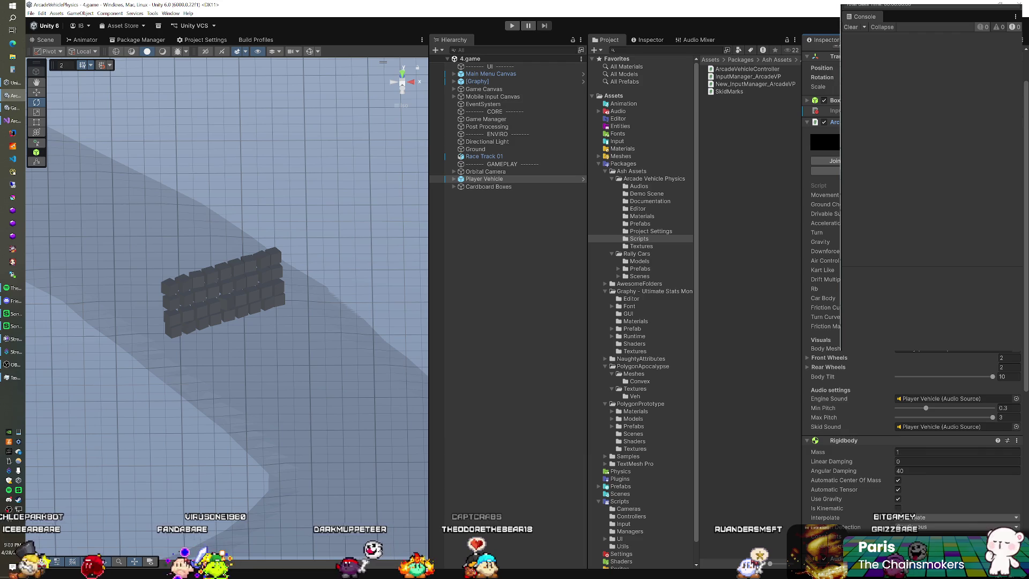
pyautogui.scroll(-10, 911, 321)
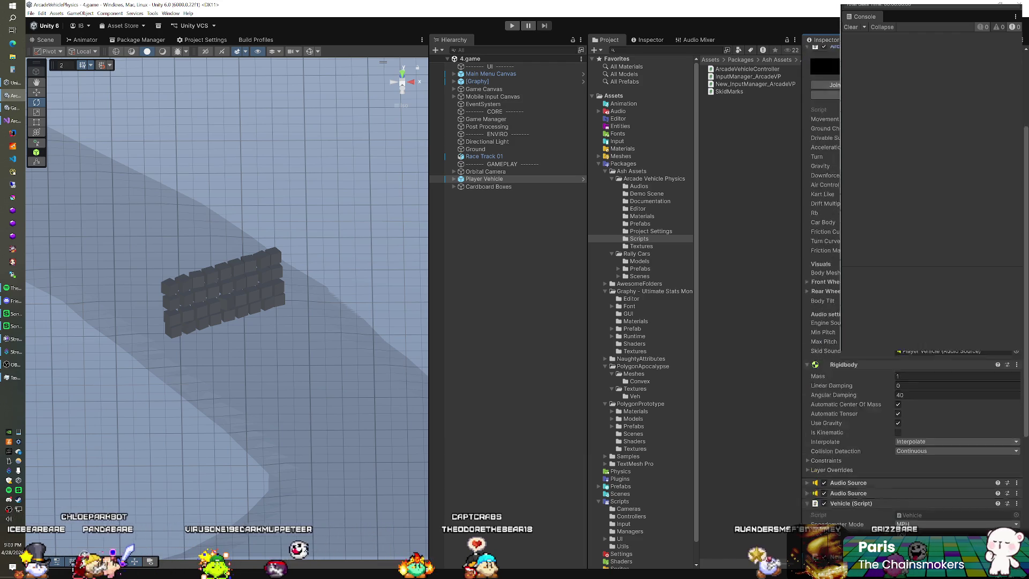
pyautogui.scroll(-1, 837, 289)
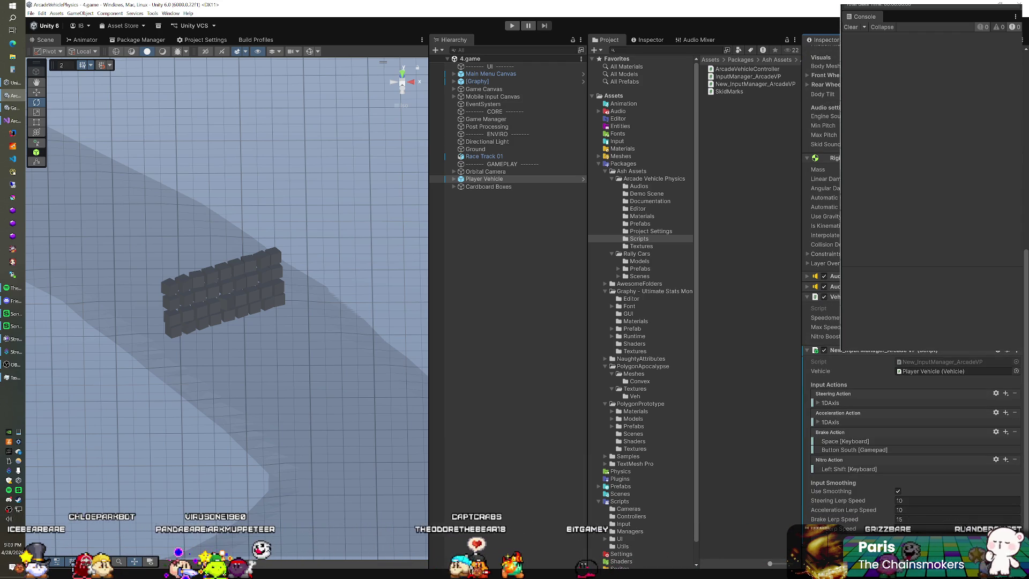
pyautogui.scroll(2, 911, 322)
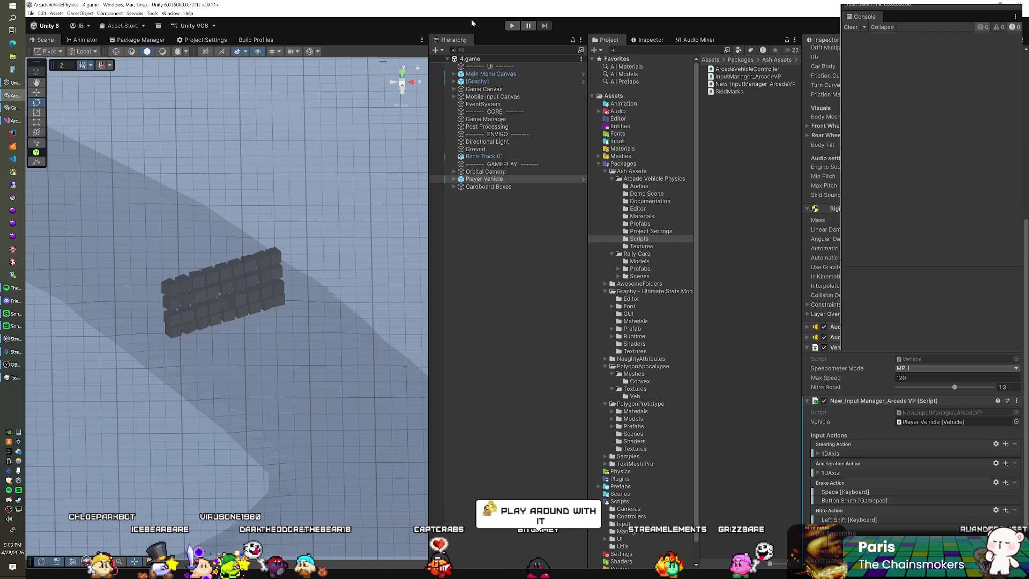
pyautogui.click(512, 26)
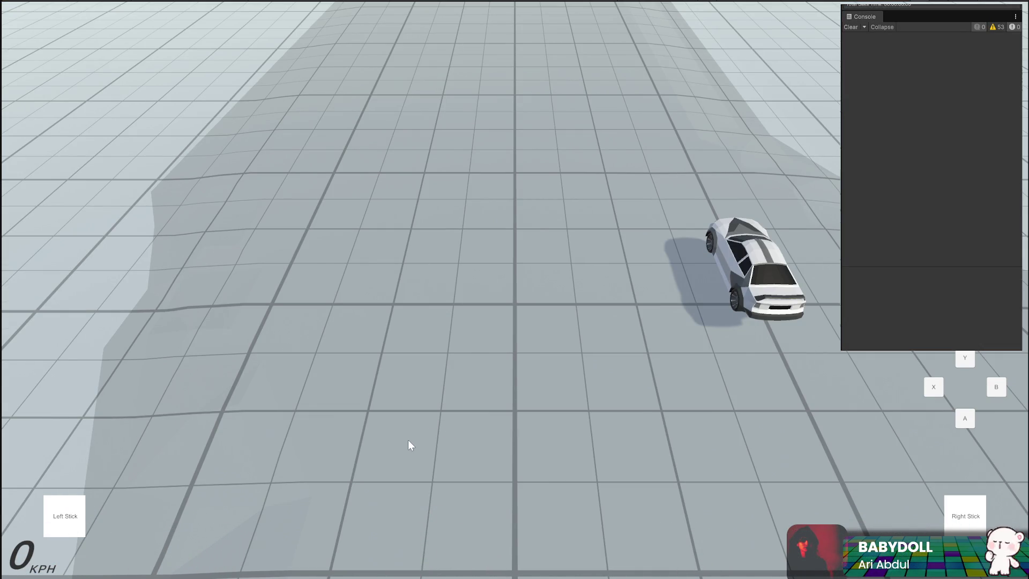
# End the test drive with Ctrl+P, leaving play mode for the Unity editor
pyautogui.hotkey('ctrl', 'p')
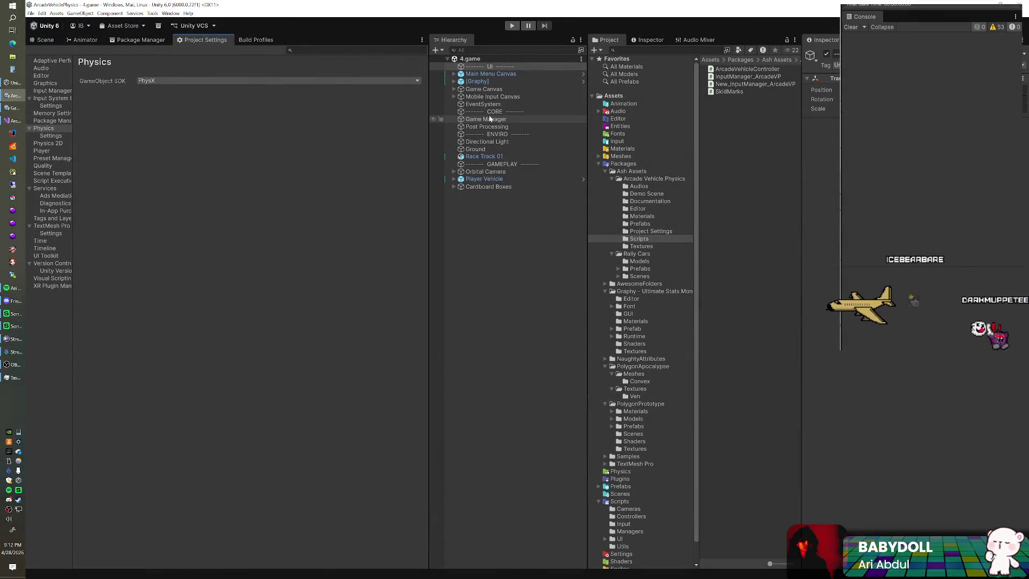
# Bring Visual Studio forward, open Vehicle.cs, and go to the maxSpeed field declaration
pyautogui.click(21, 120)
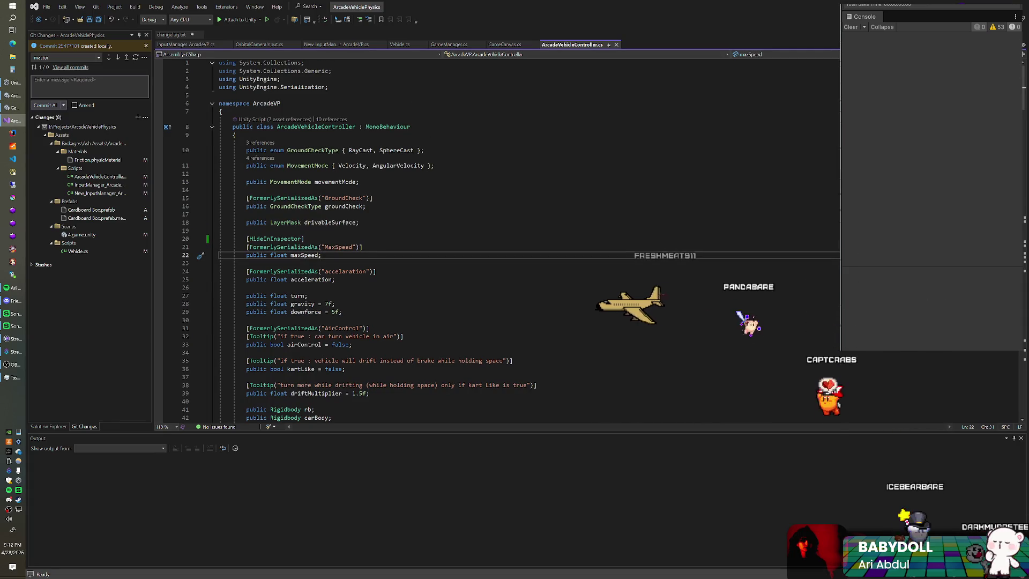
pyautogui.click(399, 46)
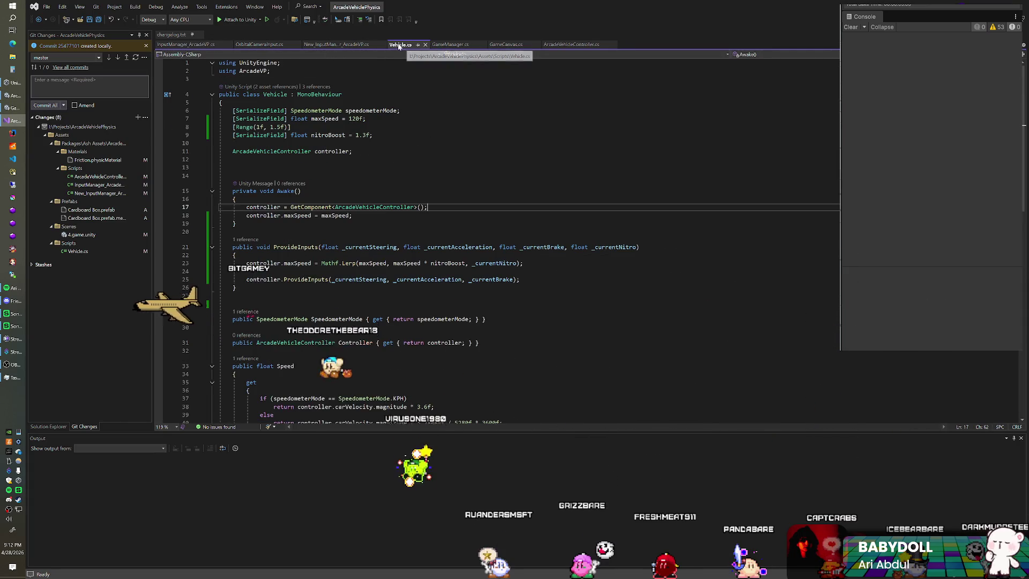
pyautogui.click(399, 118)
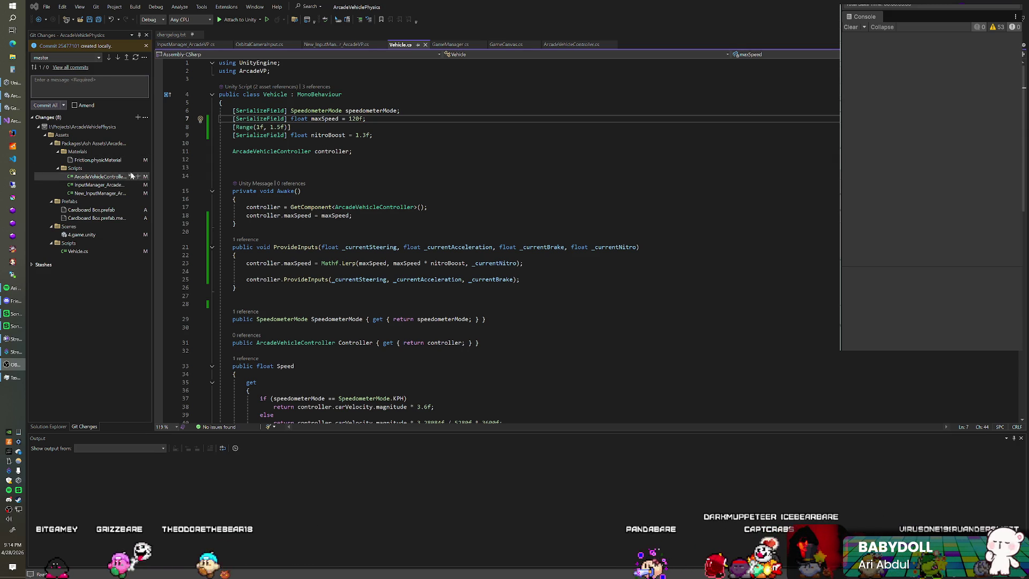
pyautogui.click(375, 151)
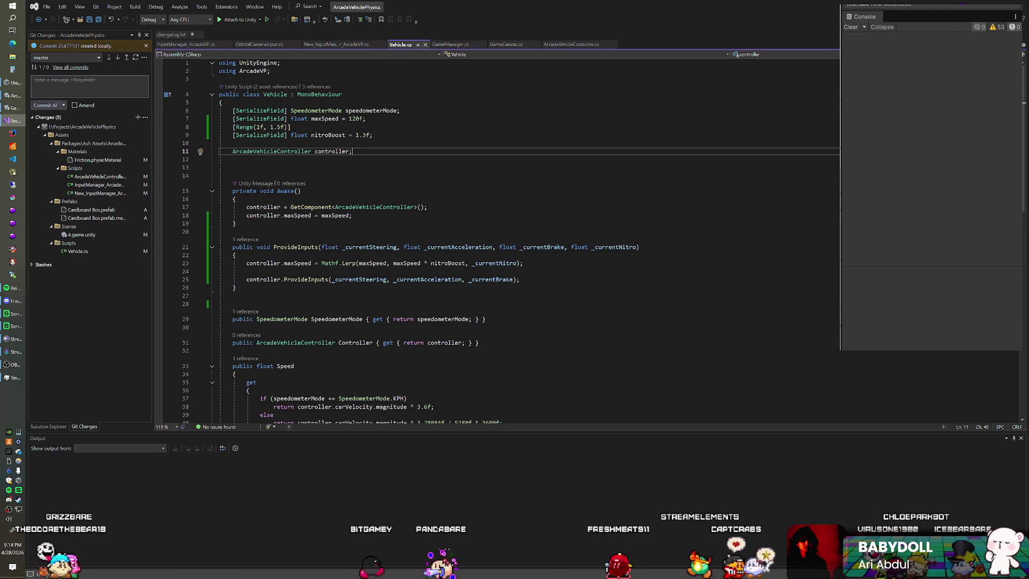
pyautogui.click(233, 168)
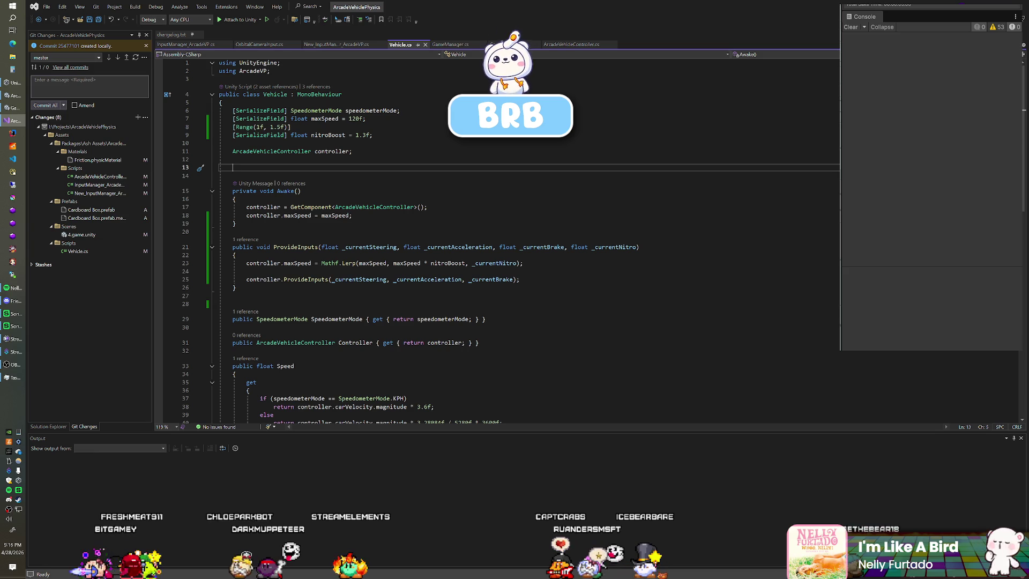
# Check the _currentNitro parameter on line 21, then switch back to Unity
pyautogui.click(615, 247)
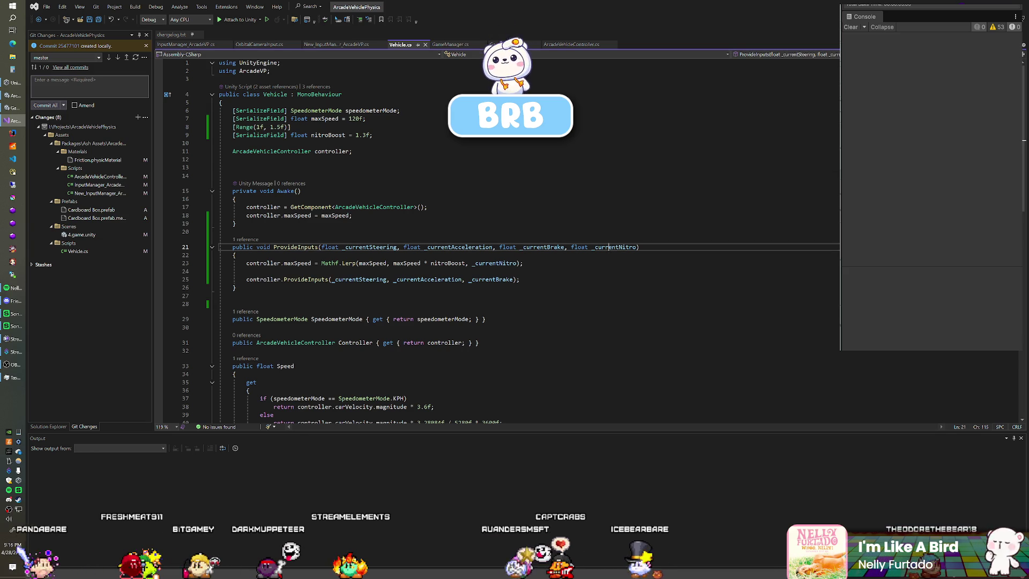
pyautogui.hotkey('alt', 'Tab')
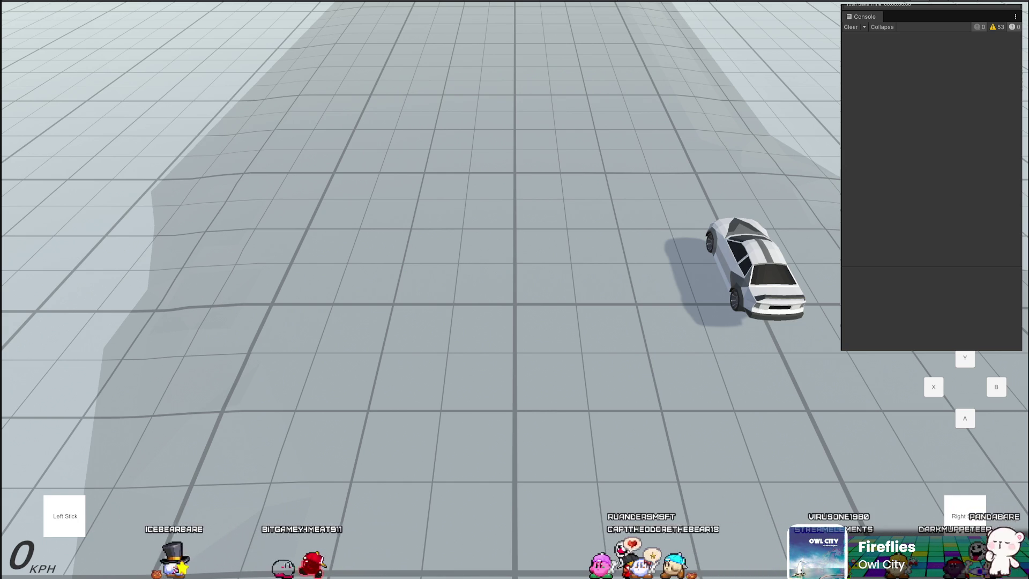
# Swap the console for performance stats, accelerate with W twice, then brake with S
pyautogui.press('`')
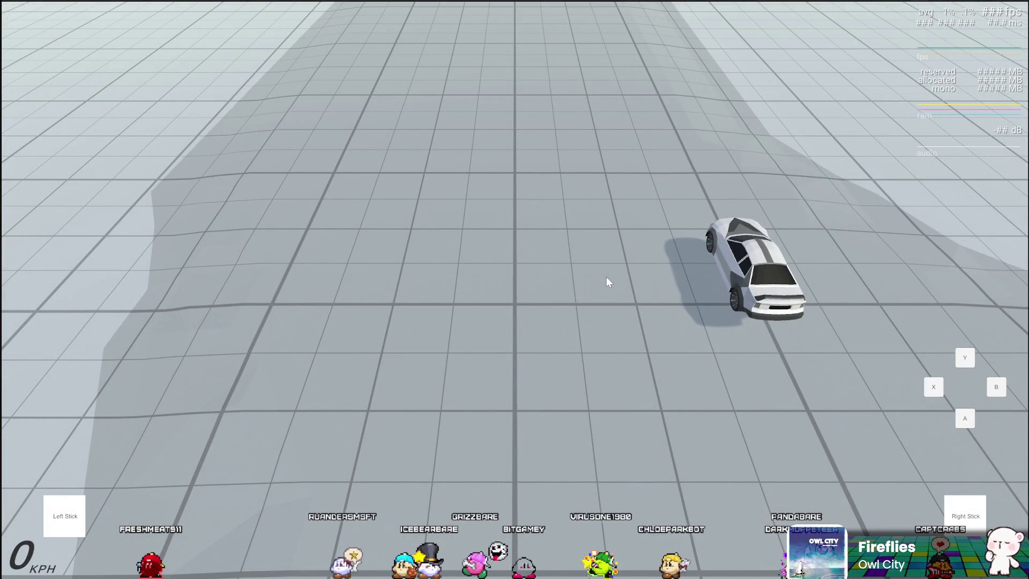
pyautogui.press('w')
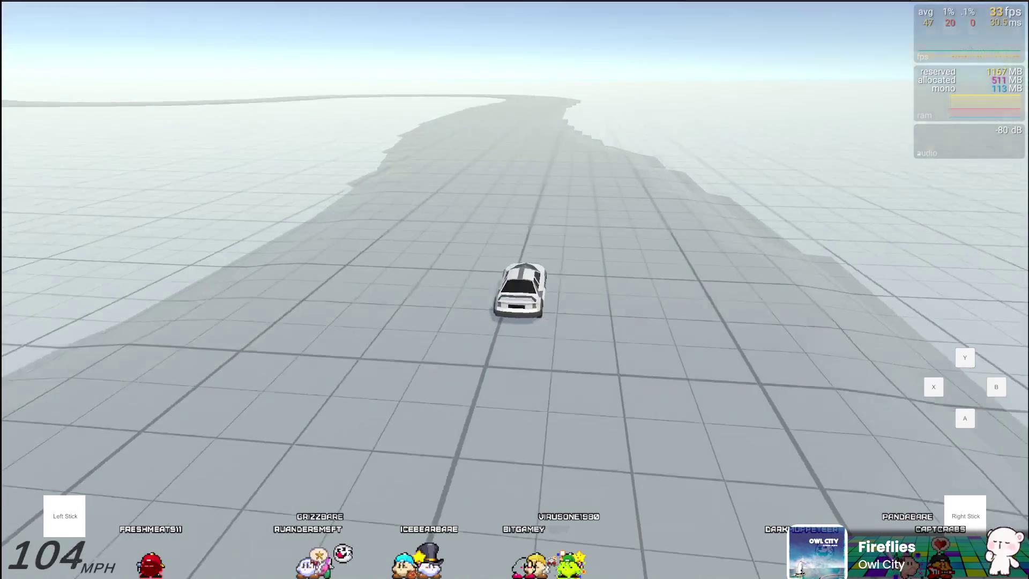
pyautogui.press('w')
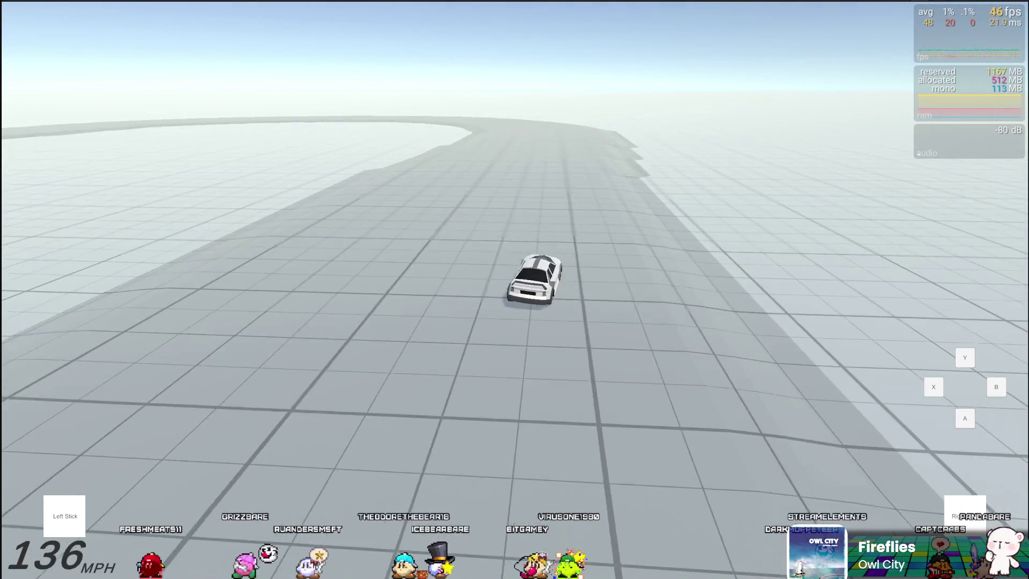
pyautogui.press('s')
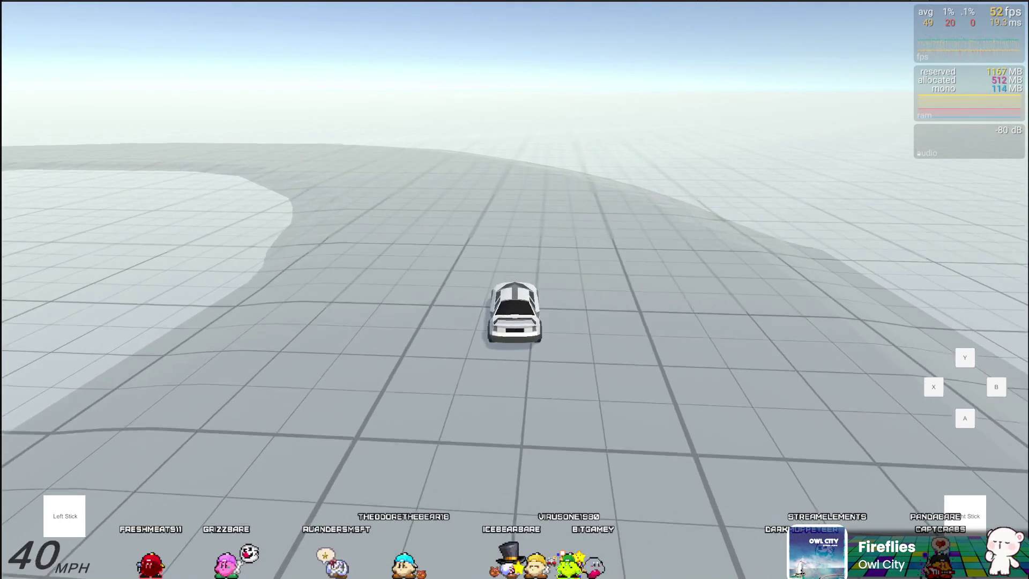
pyautogui.hotkey('alt', 'Tab')
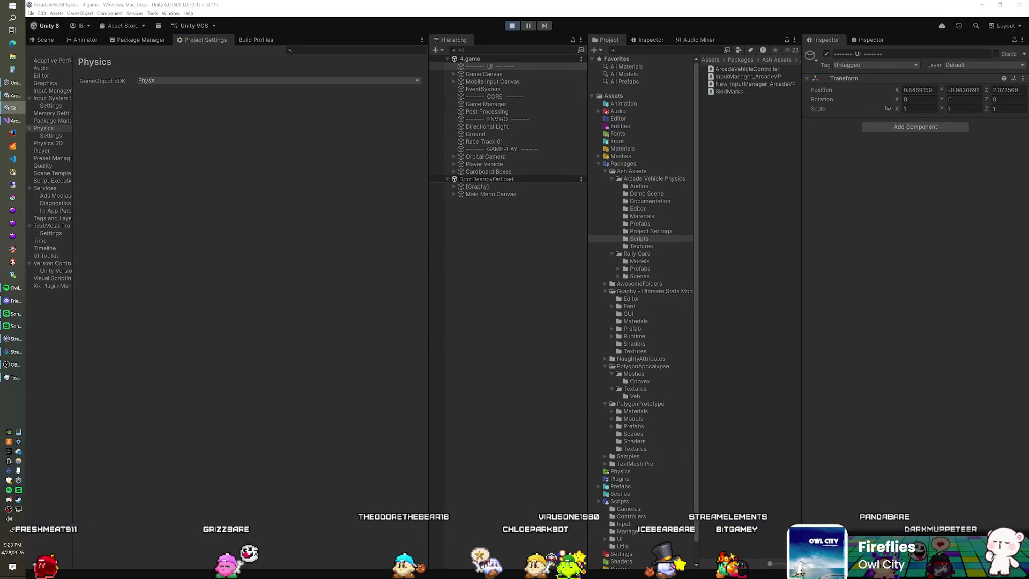
pyautogui.hotkey('alt', 'Tab')
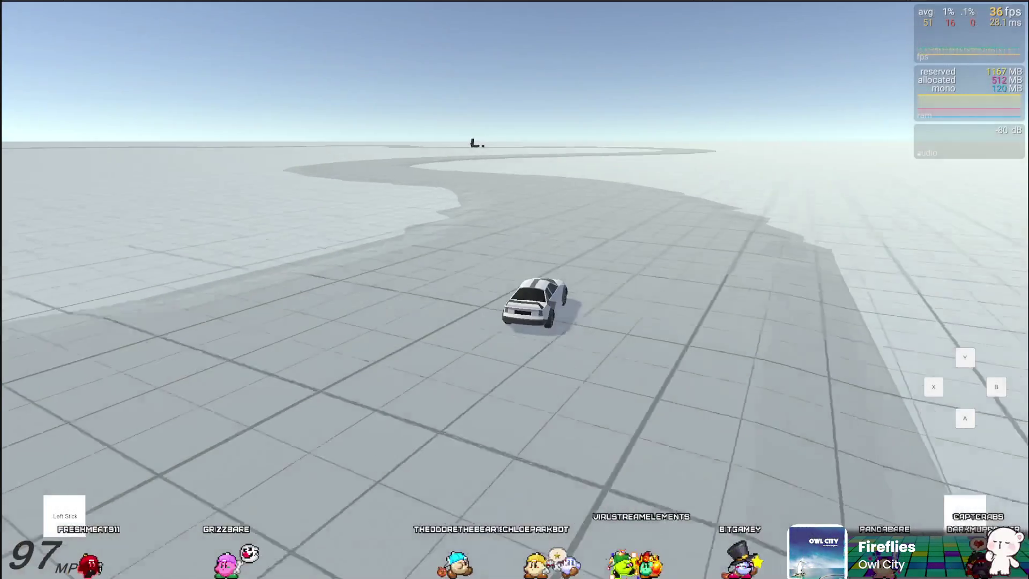
# Speed through the track bend, drift left, straighten out, then brake into a long skid
pyautogui.press('w')
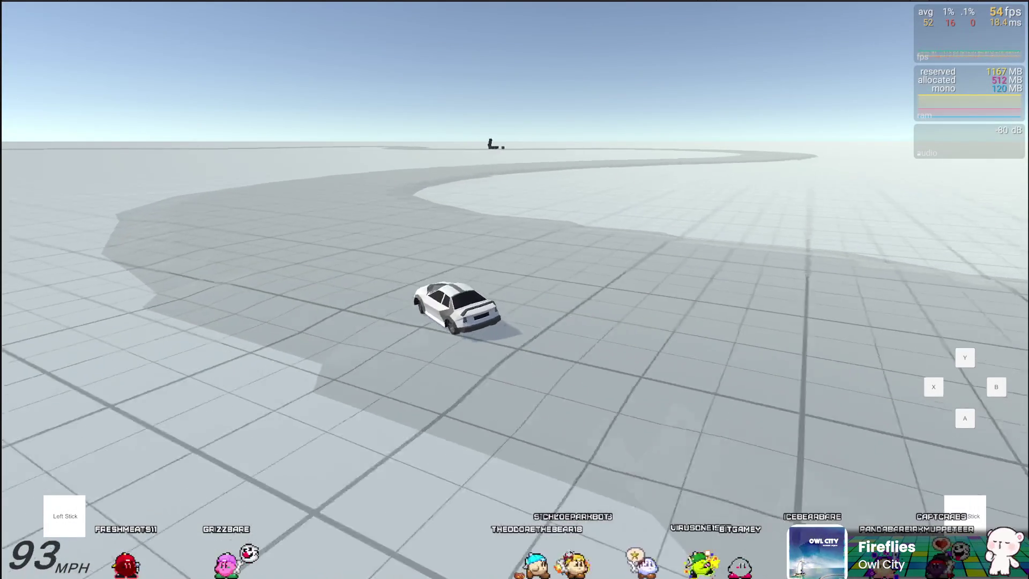
pyautogui.press('d')
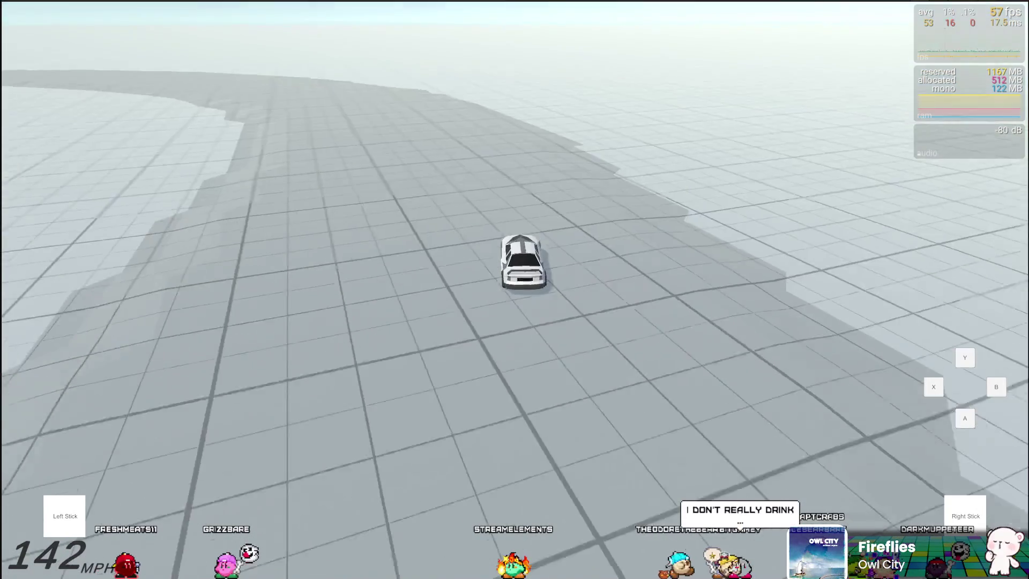
pyautogui.press('a')
pyautogui.press('d')
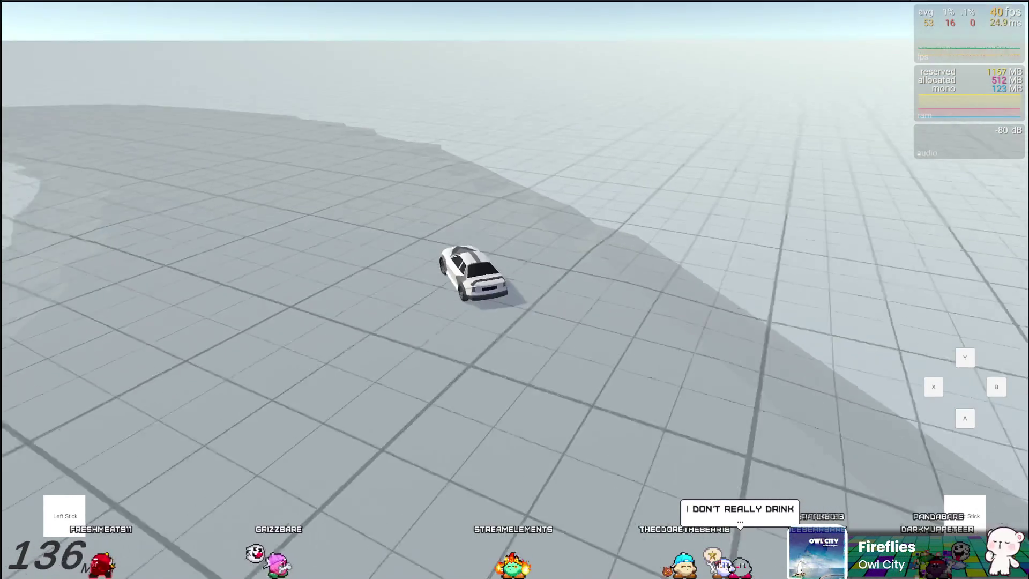
pyautogui.press('s')
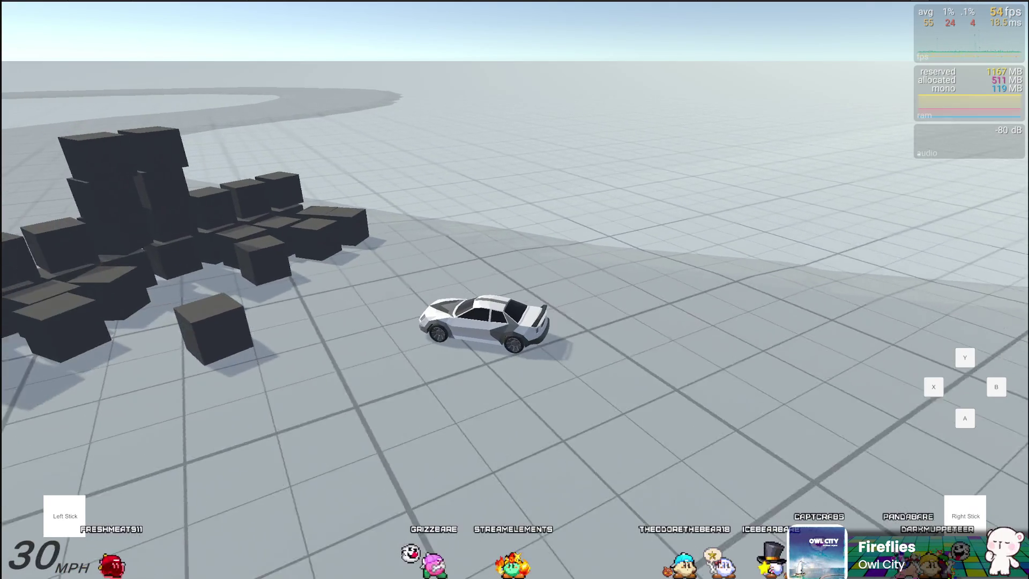
# Slow near the scattered cubes, crash into the cube pile, then back out and drive on
pyautogui.press('w')
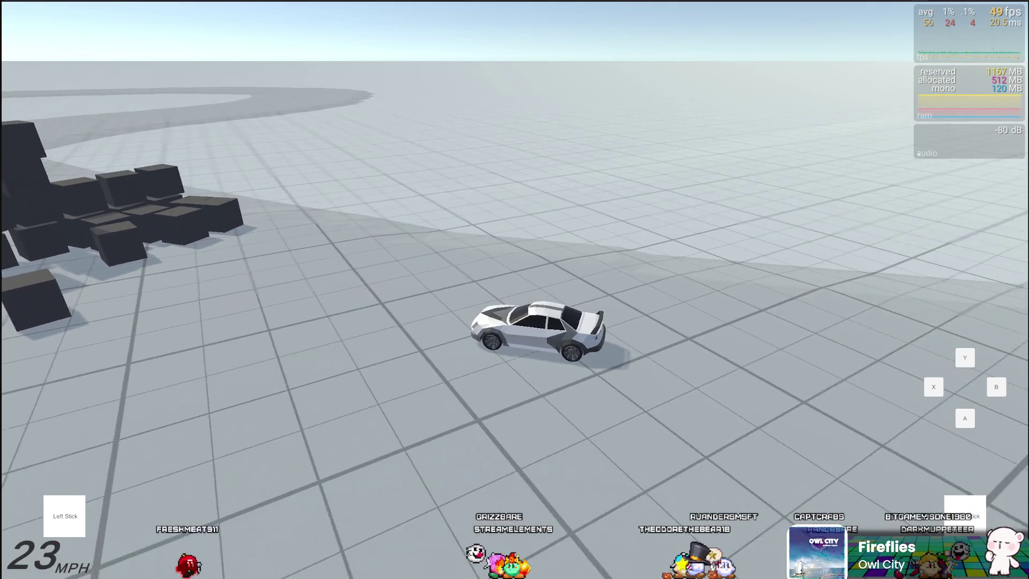
pyautogui.press('s')
pyautogui.press('w')
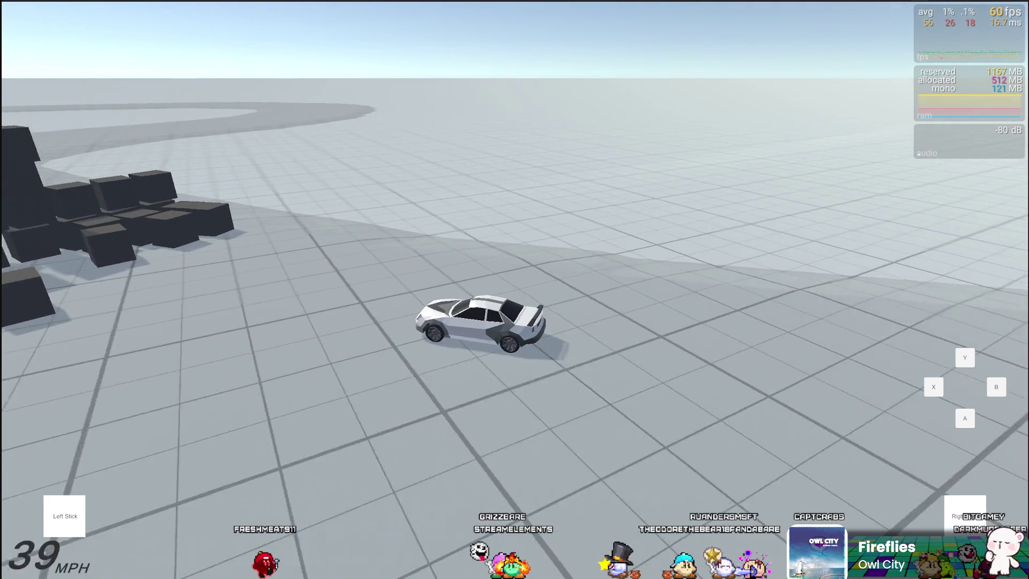
pyautogui.press('w')
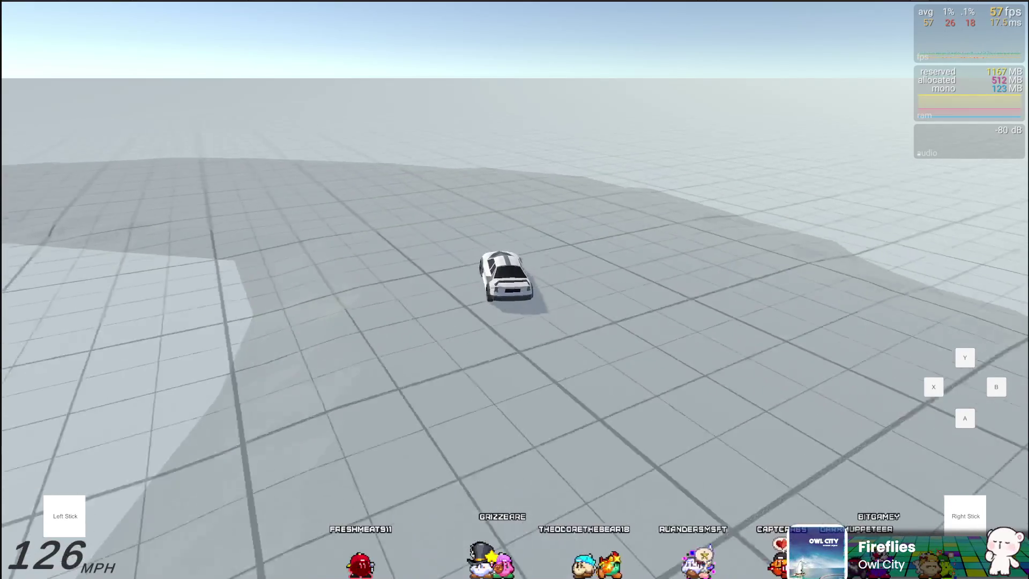
# Drift through the left turn, accelerate to about 181 MPH, then throw the car into left drifts
pyautogui.press('a')
pyautogui.press('w')
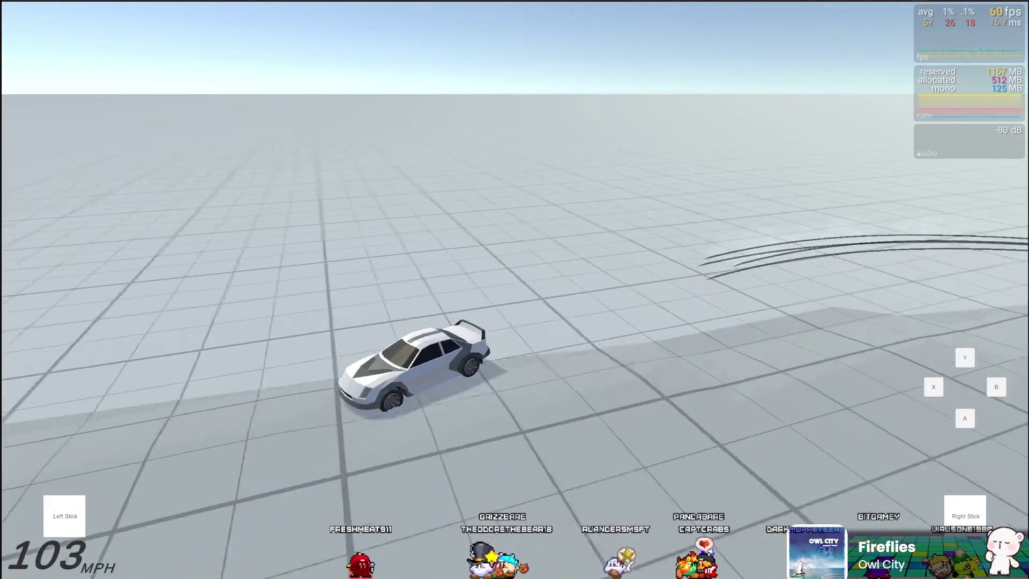
pyautogui.press('w')
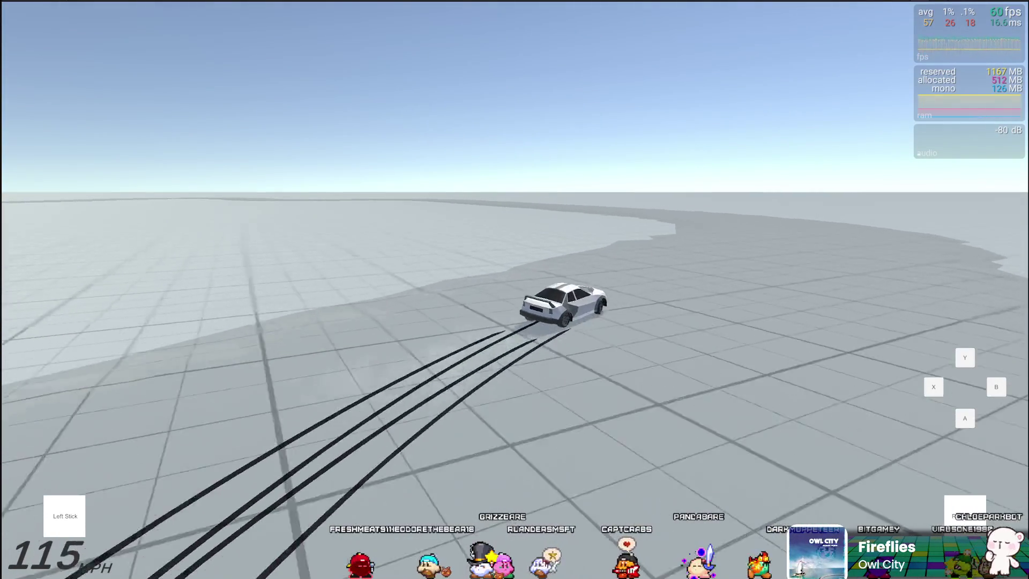
pyautogui.press('w')
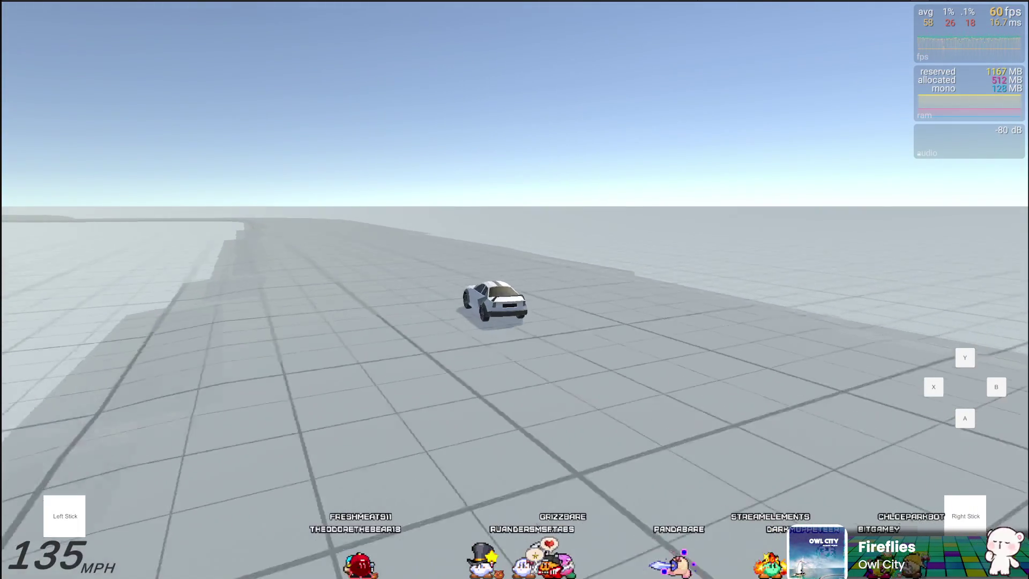
pyautogui.press('w')
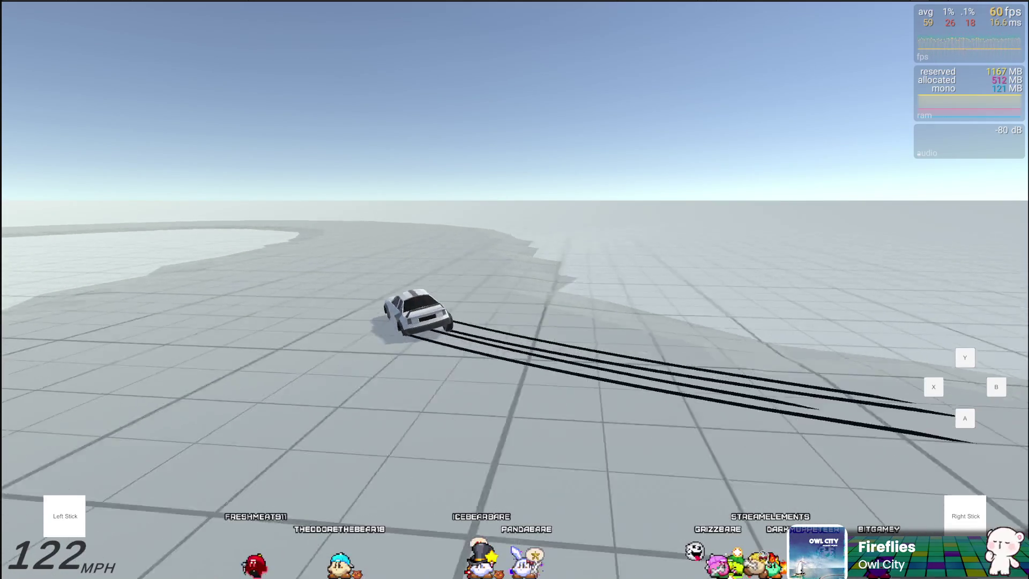
pyautogui.press('w')
pyautogui.press('a')
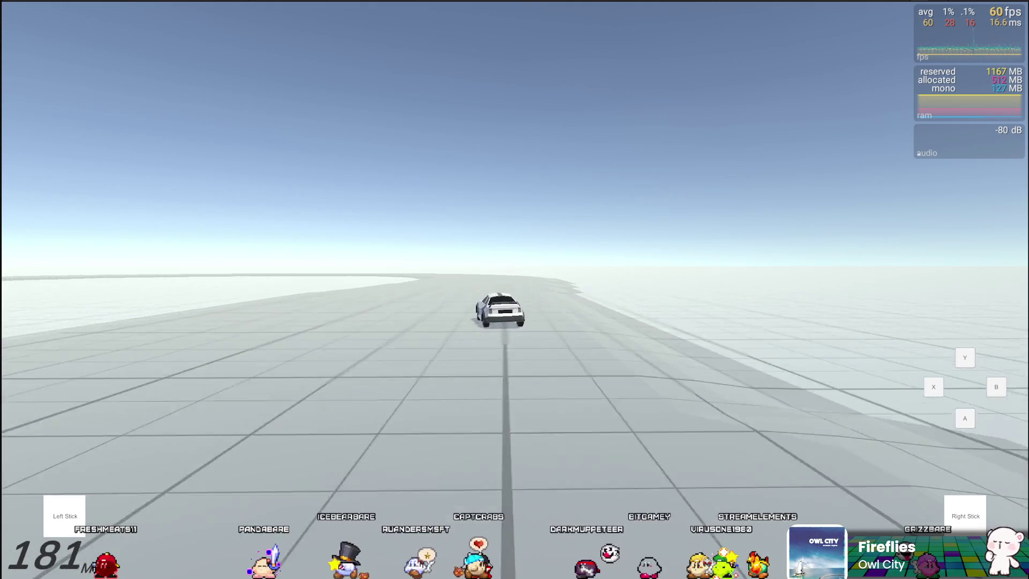
pyautogui.press('a')
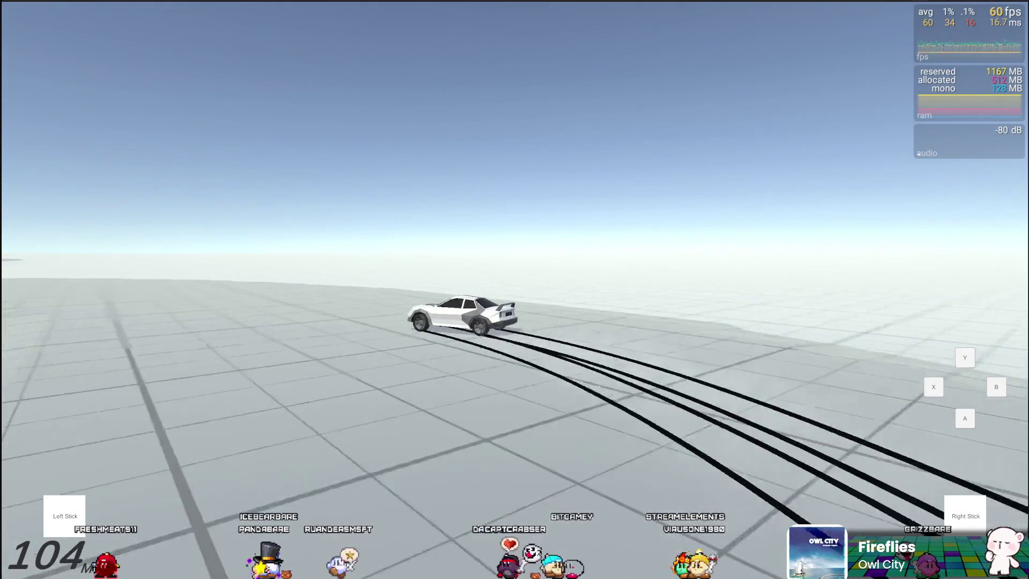
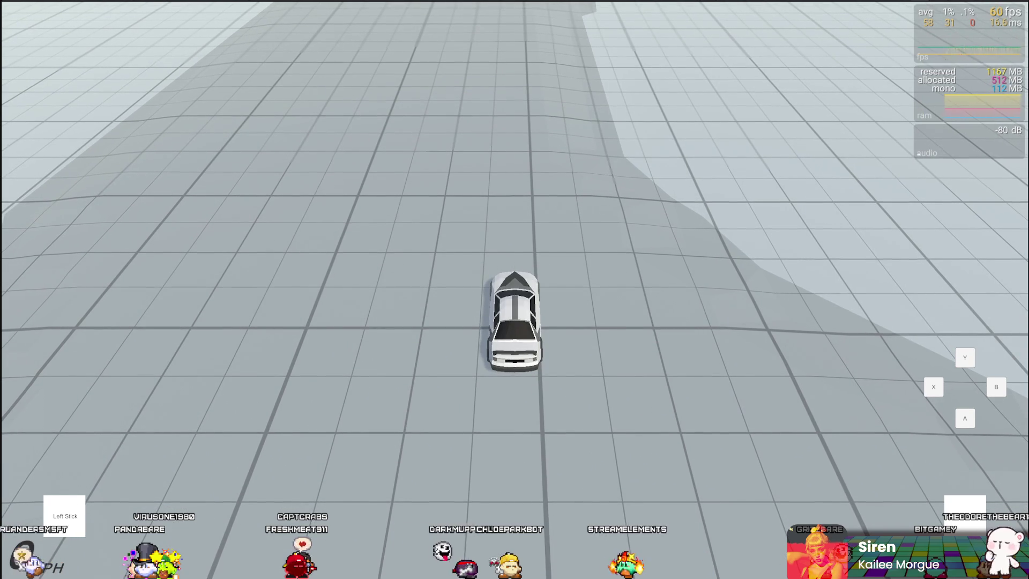
# In Play mode, accelerate the car with W and steer left with A into a drift
pyautogui.press('w')
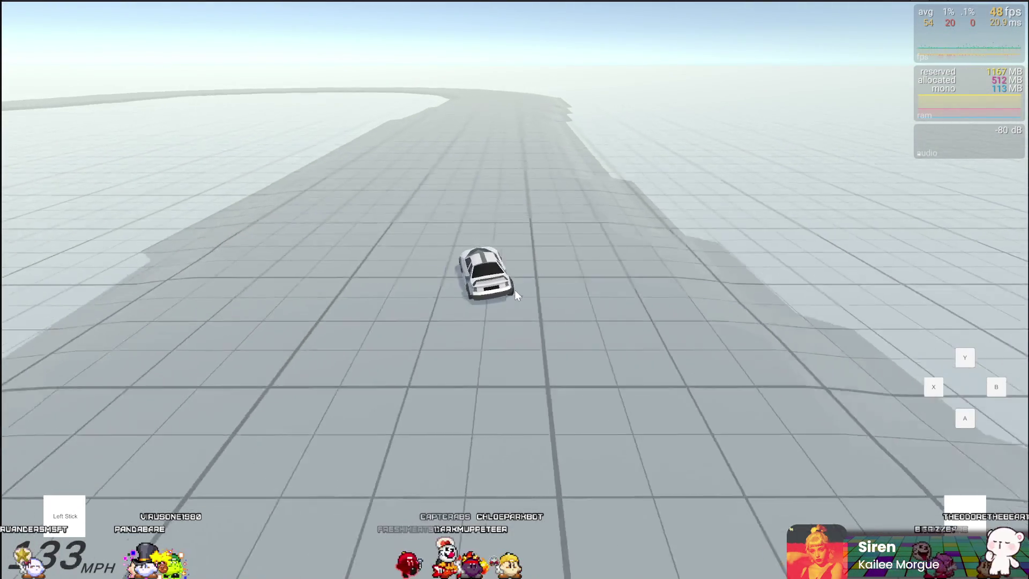
pyautogui.press('a')
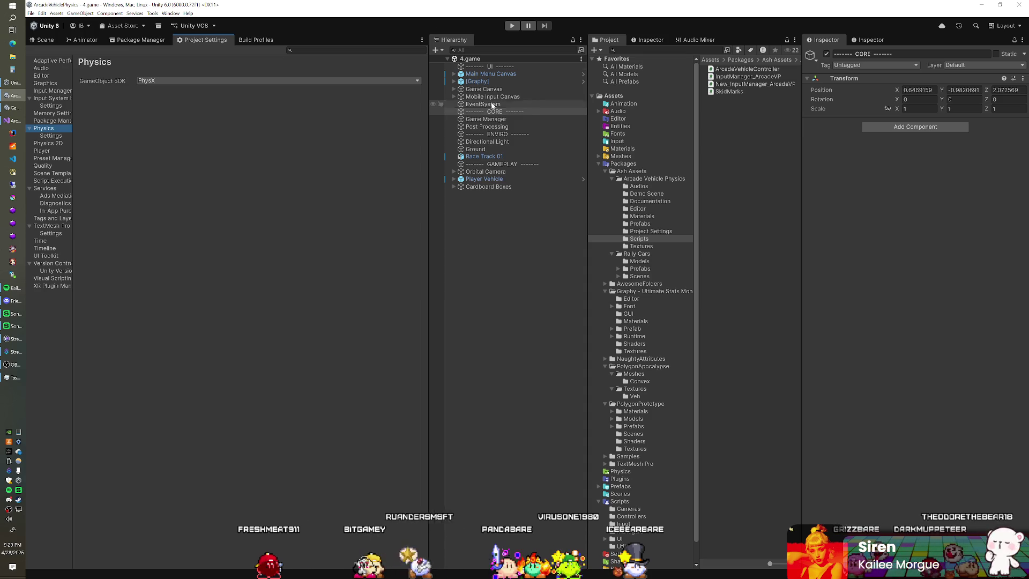
# Collapse Packages and browse the Controllers, Cameras and UI script folders, expanding UI
pyautogui.click(598, 164)
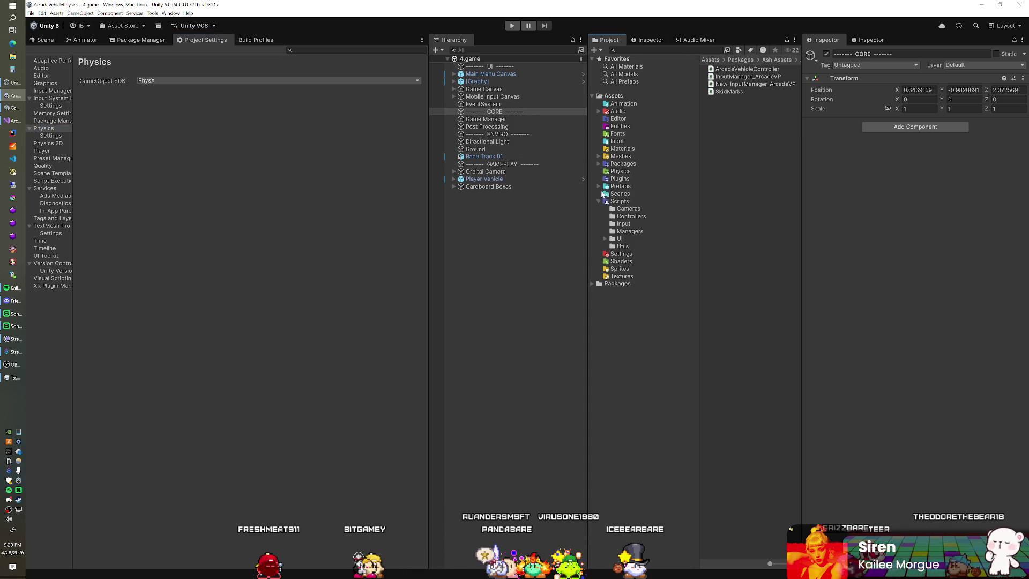
pyautogui.click(618, 205)
pyautogui.press('Down')
pyautogui.press('Down')
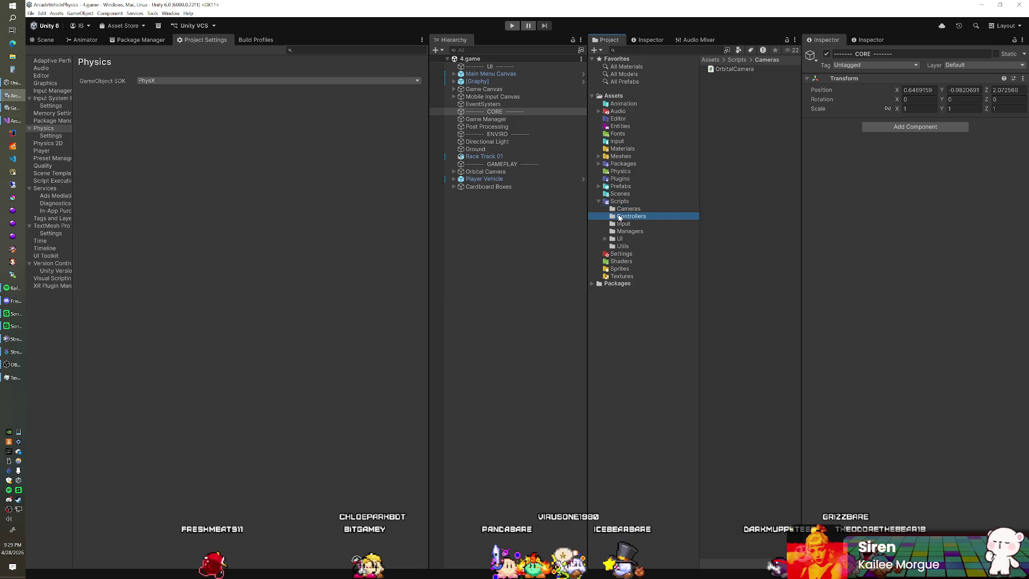
pyautogui.click(617, 208)
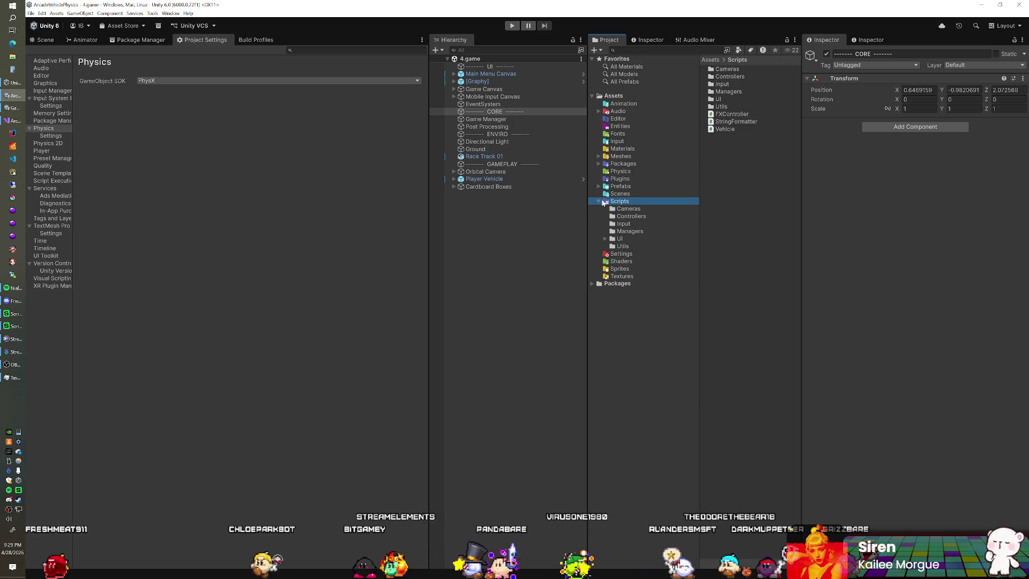
pyautogui.click(623, 209)
pyautogui.click(627, 216)
pyautogui.click(623, 224)
pyautogui.click(618, 239)
pyautogui.doubleClick(617, 240)
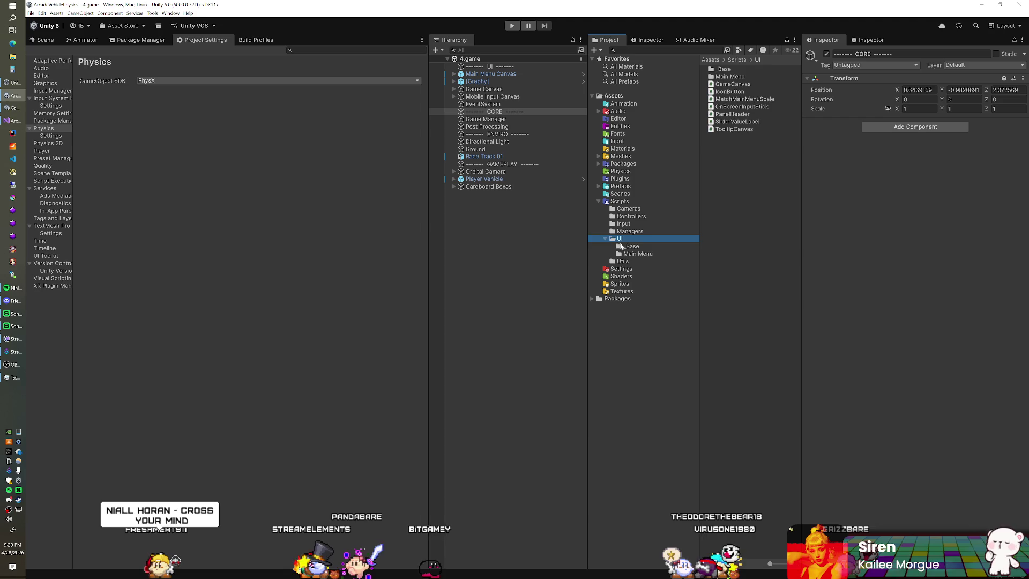
# Revisit UI/_Base and Controllers, finishing on the Scripts/Cameras folder
pyautogui.click(624, 247)
pyautogui.click(624, 239)
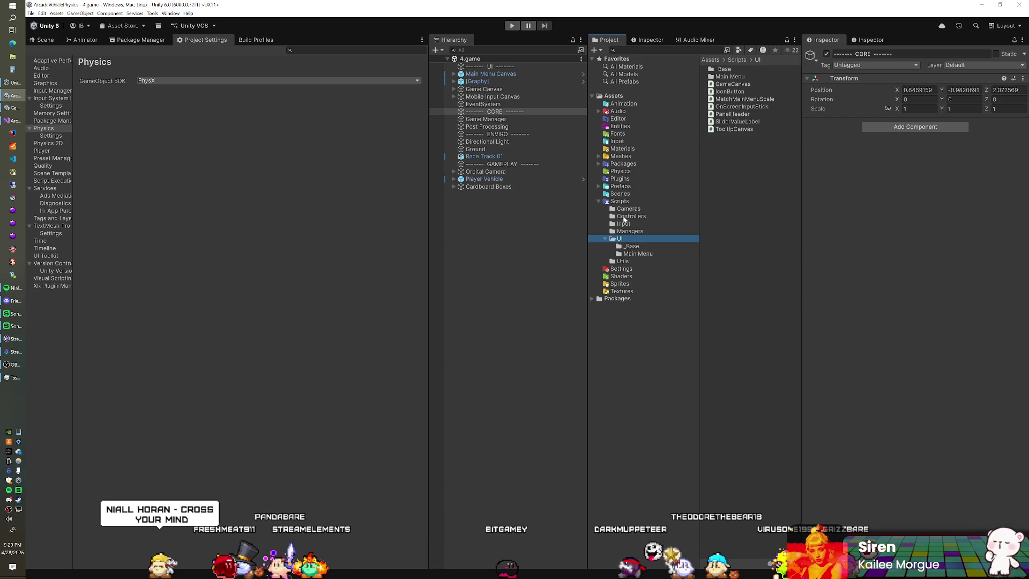
pyautogui.click(616, 201)
pyautogui.click(624, 208)
pyautogui.click(629, 216)
pyautogui.click(619, 239)
pyautogui.click(624, 246)
pyautogui.click(632, 254)
pyautogui.click(622, 245)
pyautogui.click(620, 239)
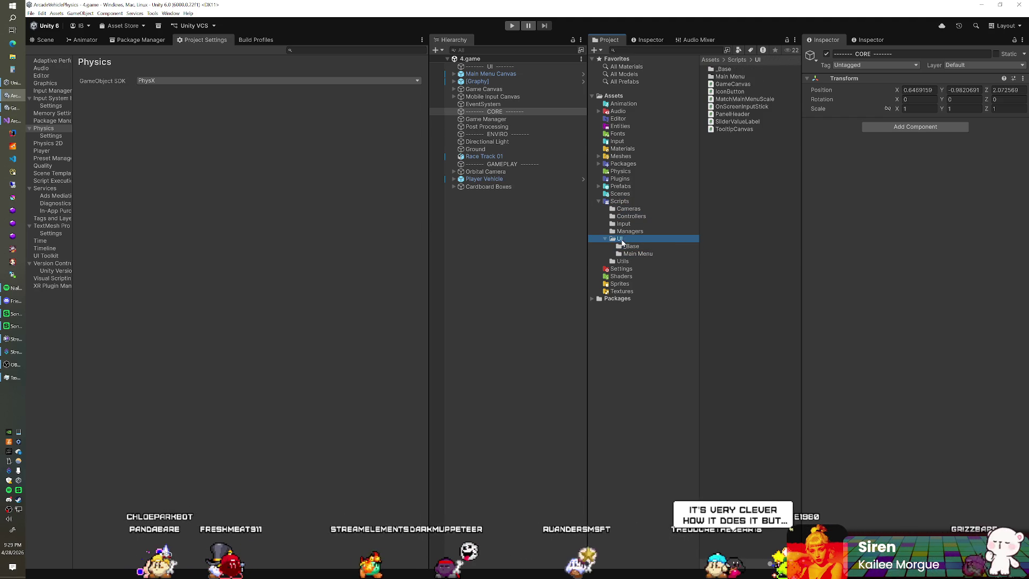
pyautogui.click(619, 211)
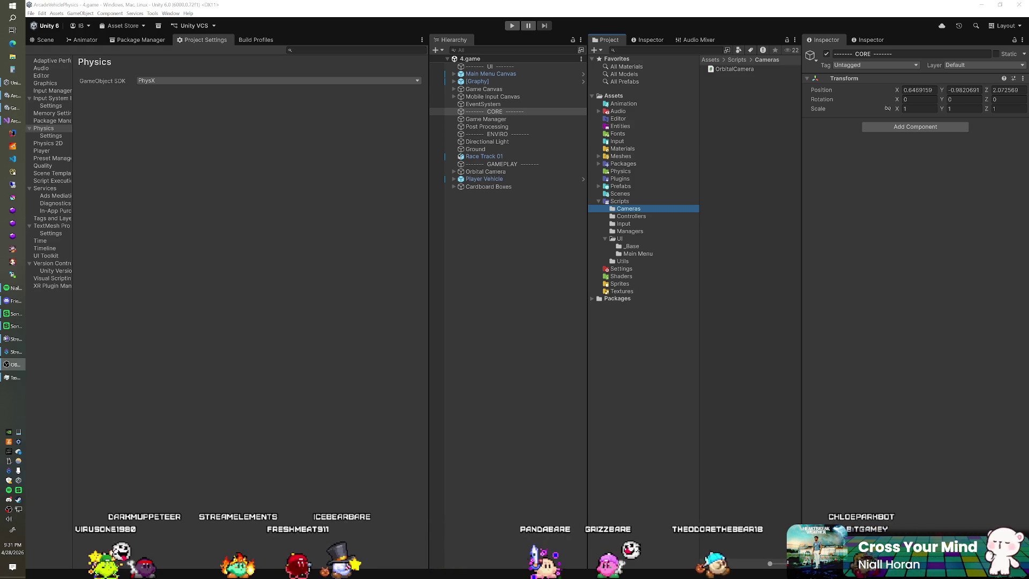
pyautogui.click(397, 21)
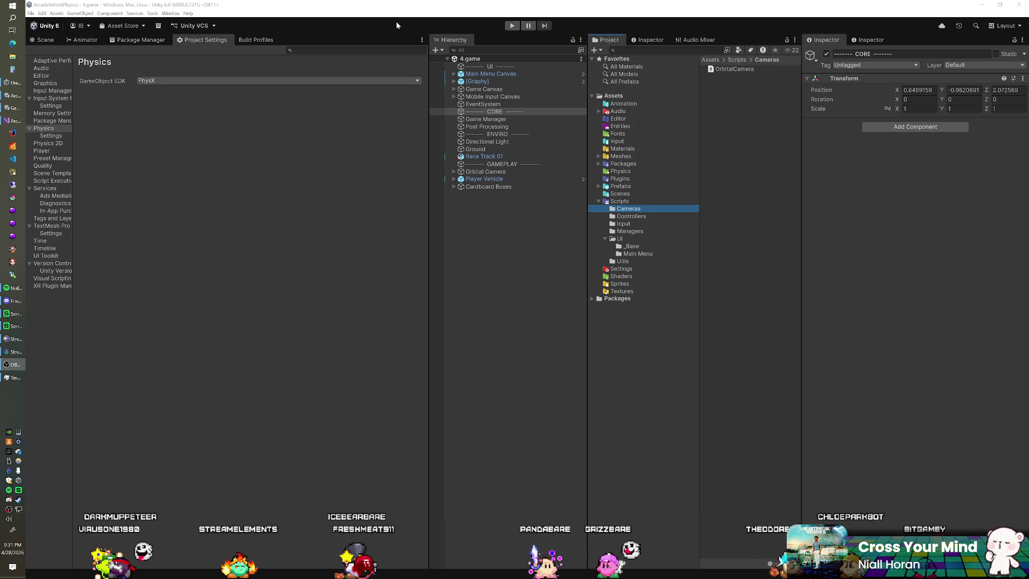
# Expand Game Canvas in the Hierarchy and inspect its Panel and the canvas components
pyautogui.click(450, 89)
pyautogui.click(454, 89)
pyautogui.click(489, 104)
pyautogui.click(488, 97)
pyautogui.click(490, 106)
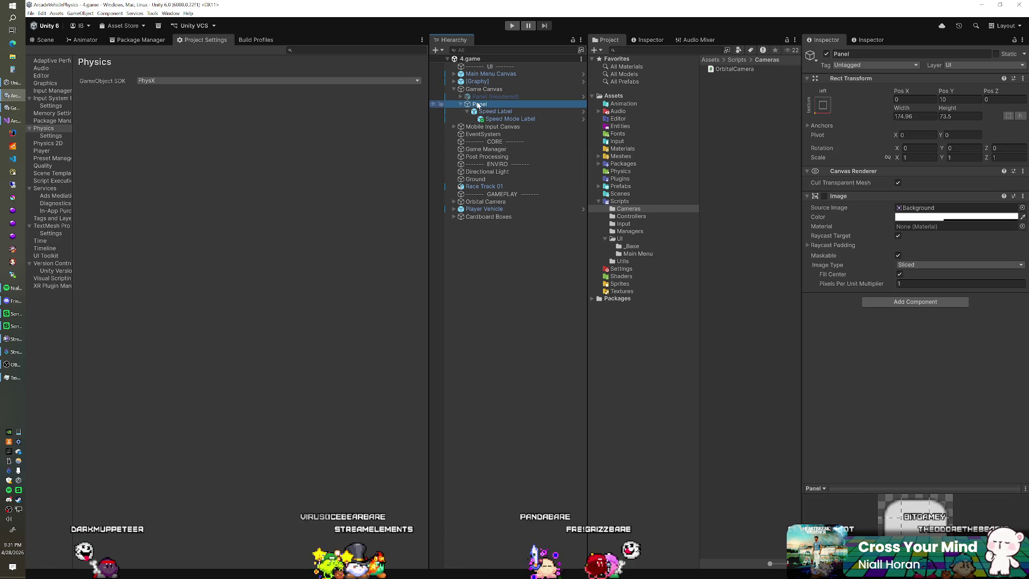
pyautogui.click(481, 89)
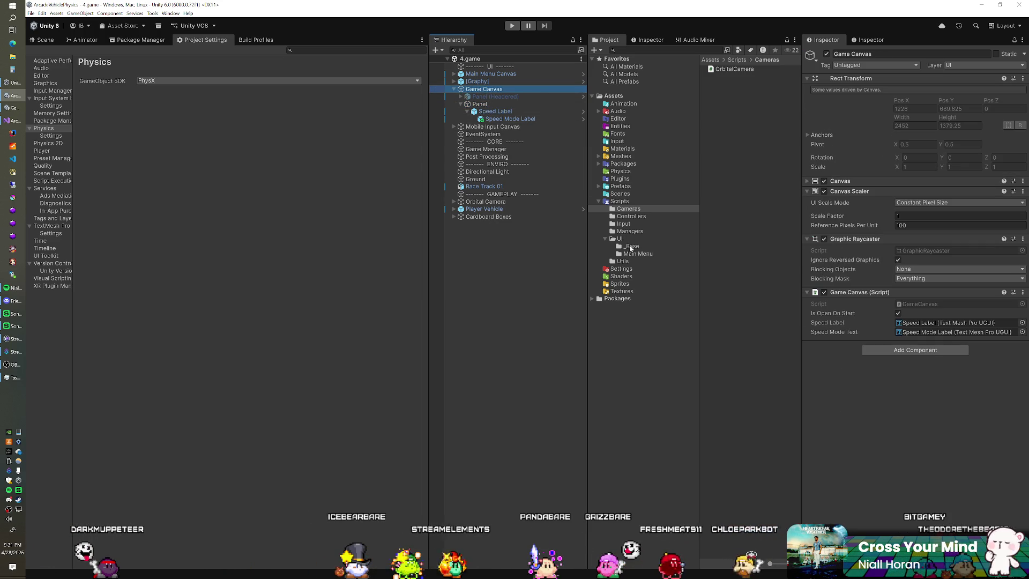
# Expand Prefabs and show the UI/_Base folder with its ready-made UI prefabs
pyautogui.click(632, 246)
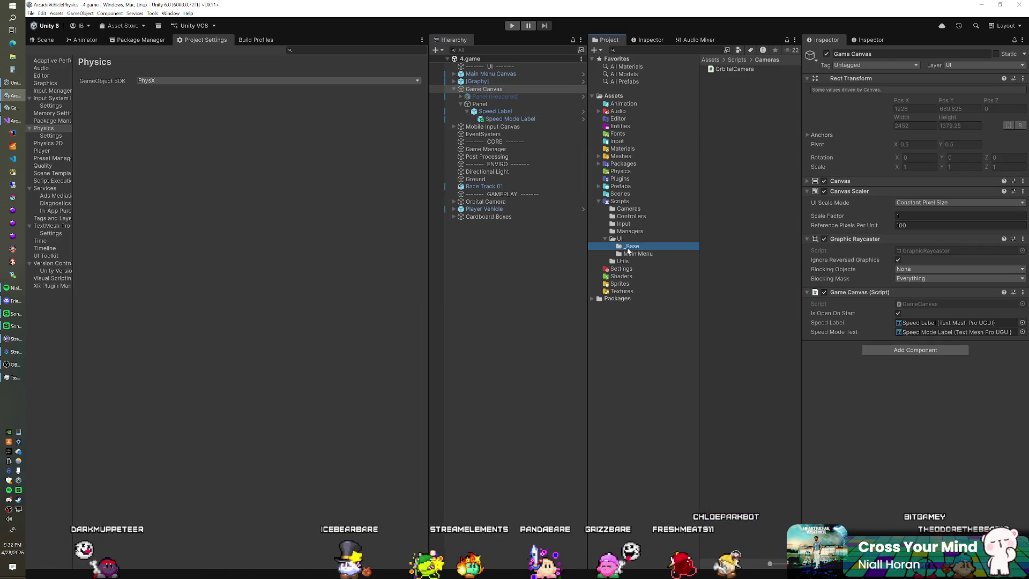
pyautogui.click(598, 186)
pyautogui.click(631, 201)
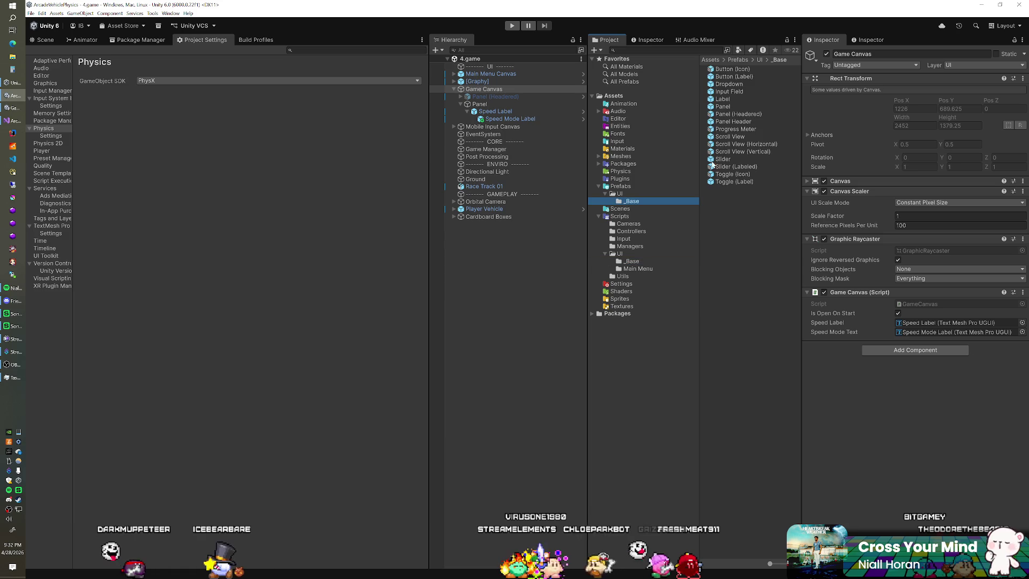
# Drag the Slider prefab into Game Canvas and anchor it bottom-centre
pyautogui.moveTo(733, 142)
pyautogui.mouseDown()
pyautogui.moveTo(485, 131)
pyautogui.moveTo(477, 92)
pyautogui.mouseUp()
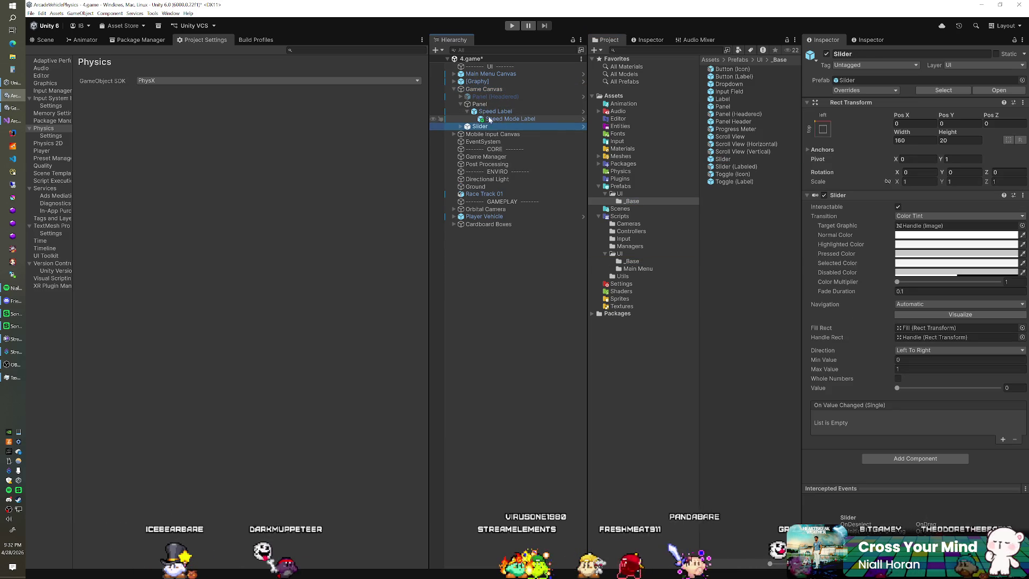
pyautogui.click(823, 129)
pyautogui.click(875, 242)
# Set the slider's pivot Y to 0 and Pos X to 0, and nudge Pos Y to about 12.35
pyautogui.click(912, 123)
pyautogui.write('.5')
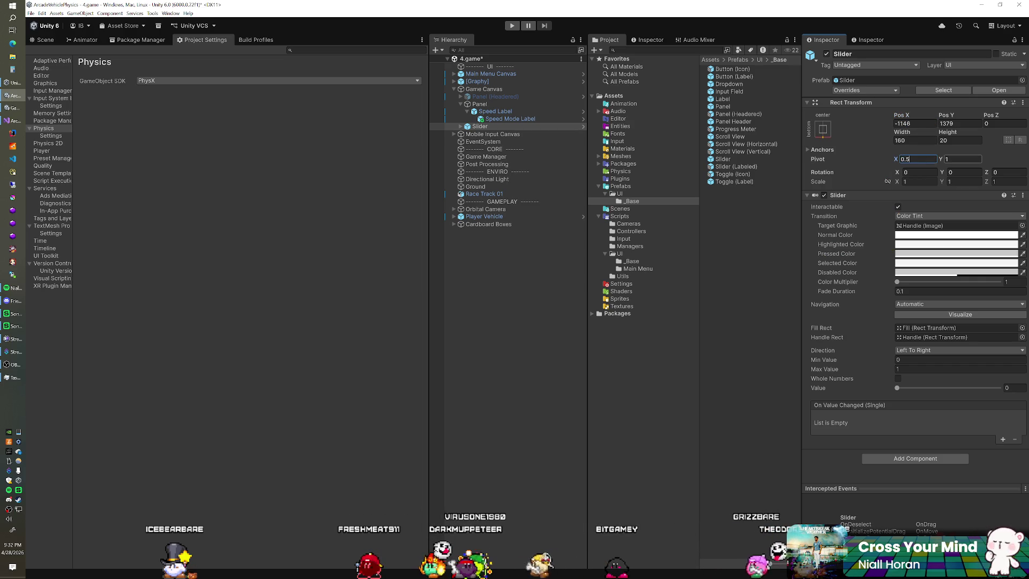
pyautogui.write('0')
pyautogui.click(915, 124)
pyautogui.write('0')
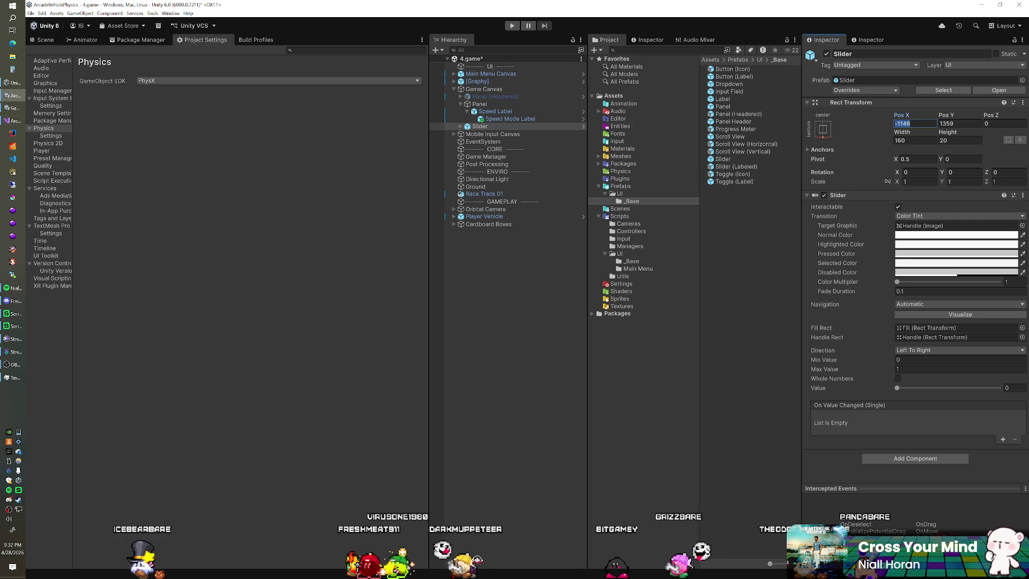
pyautogui.click(959, 123)
pyautogui.write('0.5')
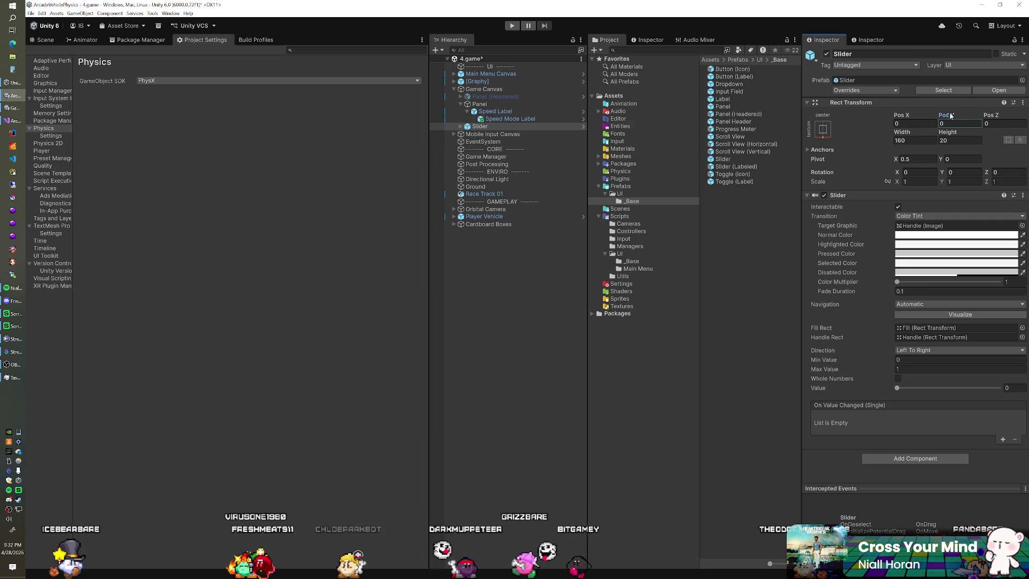
pyautogui.moveTo(962, 115); pyautogui.dragTo(980, 112)
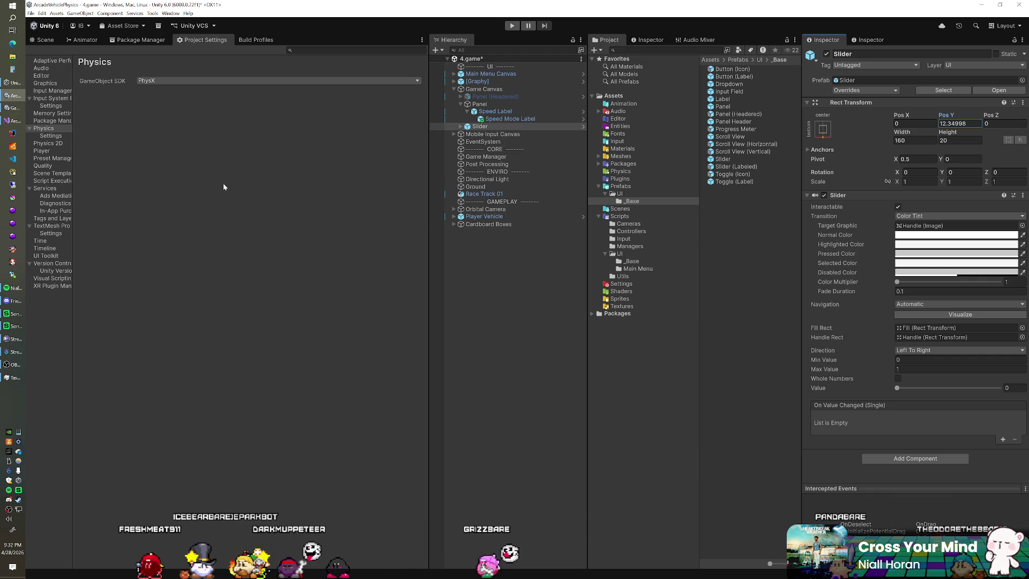
# Expand the Slider's Container and Fill Area to inspect Fill and the Container layout
pyautogui.click(461, 128)
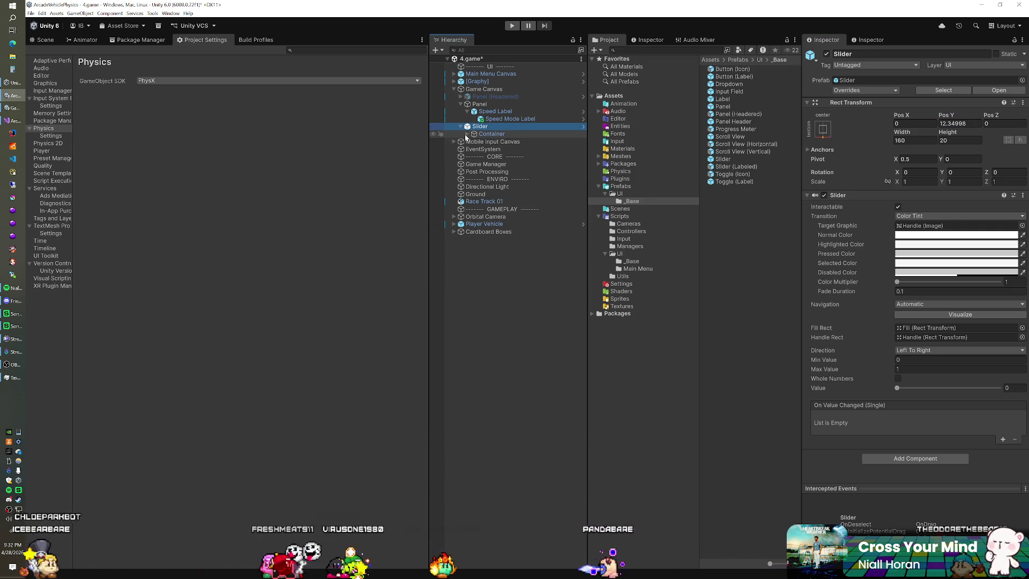
pyautogui.click(466, 134)
pyautogui.click(474, 149)
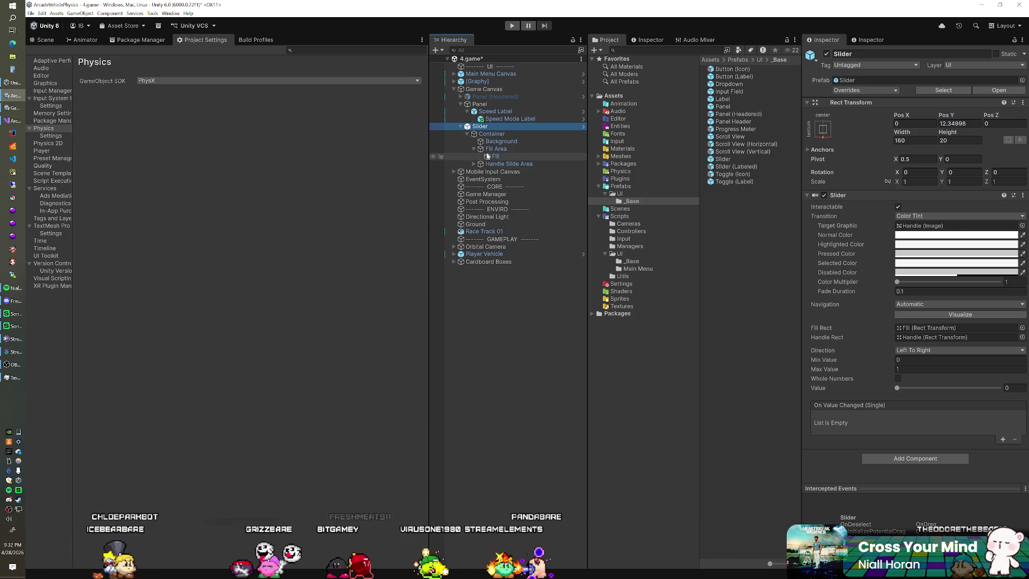
pyautogui.click(487, 157)
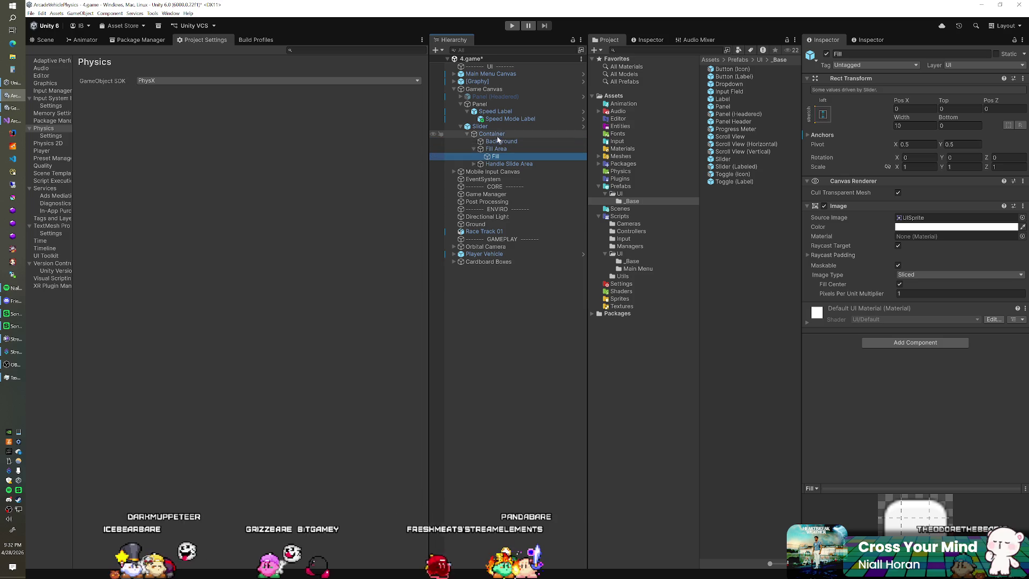
pyautogui.click(497, 137)
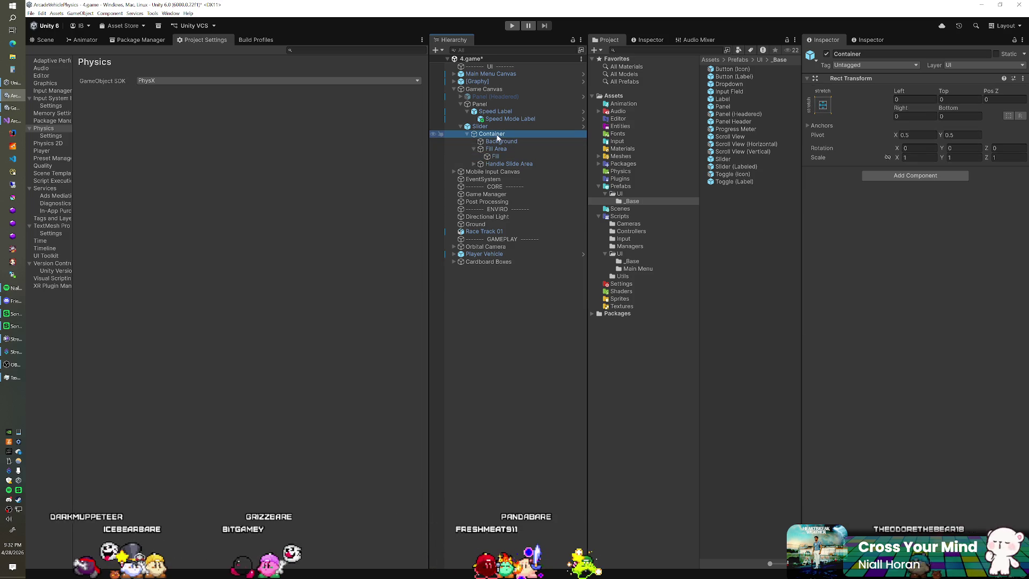
# Resize the Slider to 189.2 by 50 and adjust its Disabled Color
pyautogui.click(497, 126)
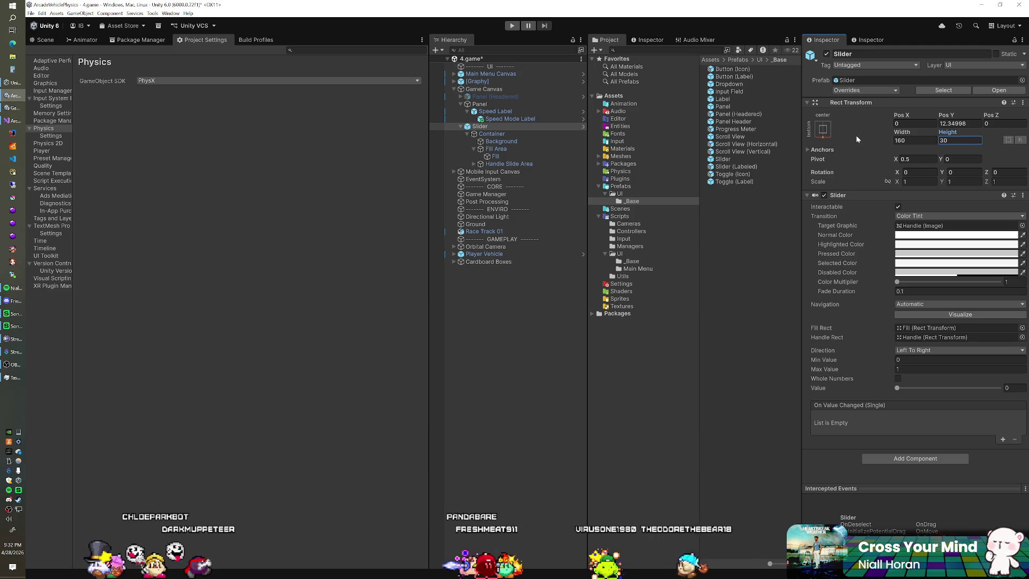
pyautogui.write('40')
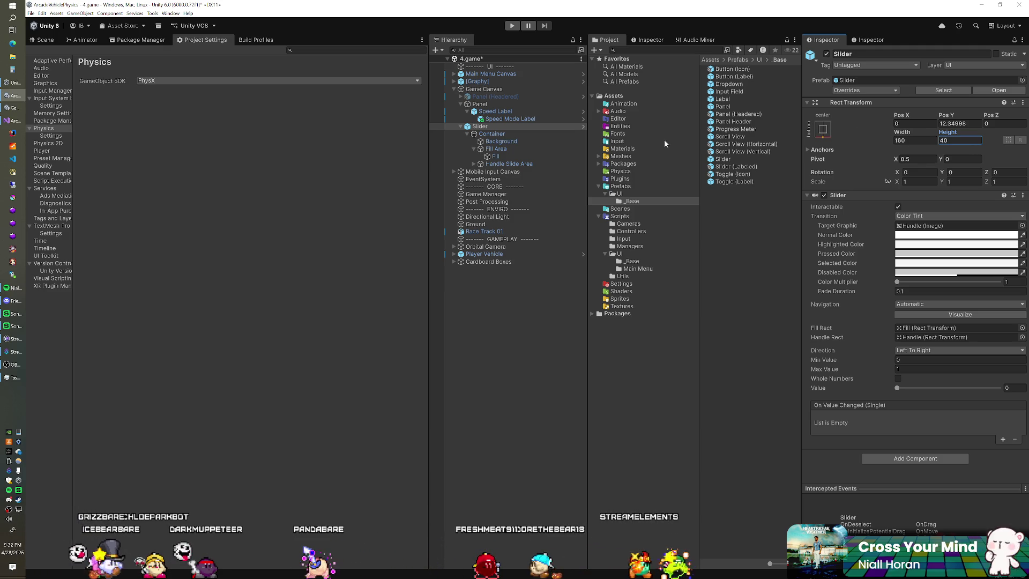
pyautogui.click(509, 164)
pyautogui.press('Left')
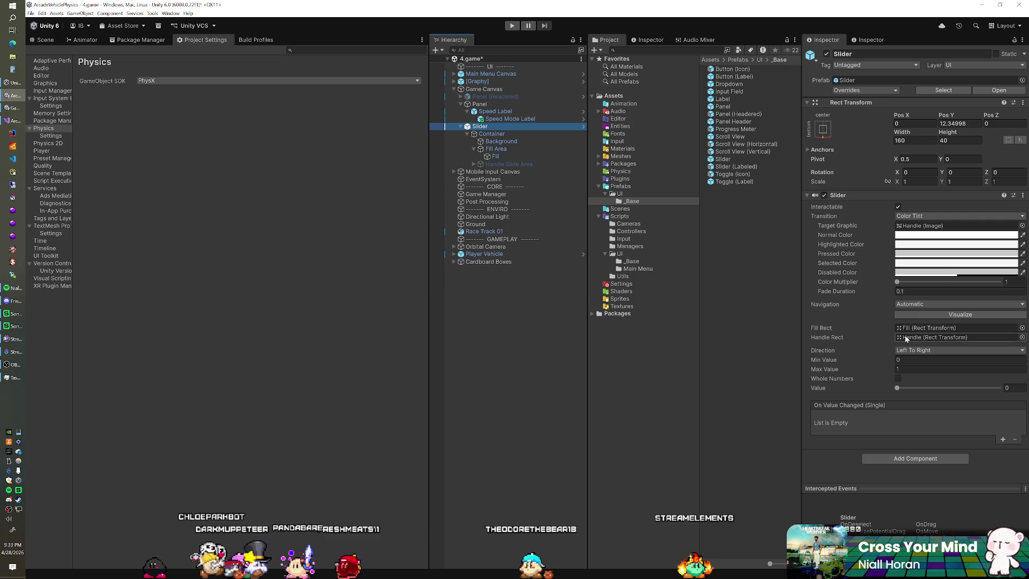
pyautogui.click(914, 273)
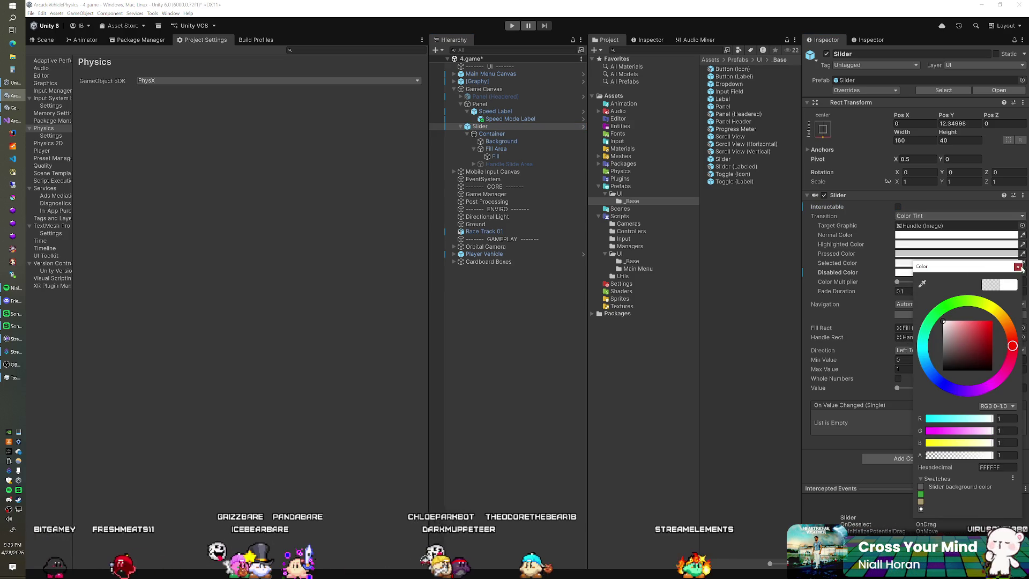
pyautogui.press('Return')
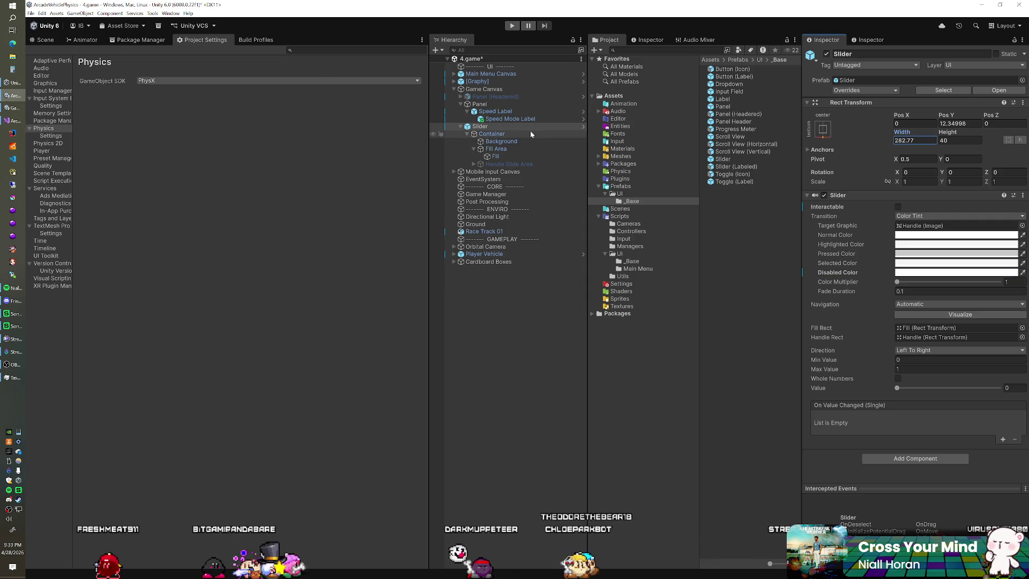
pyautogui.press('Tab')
pyautogui.write('50')
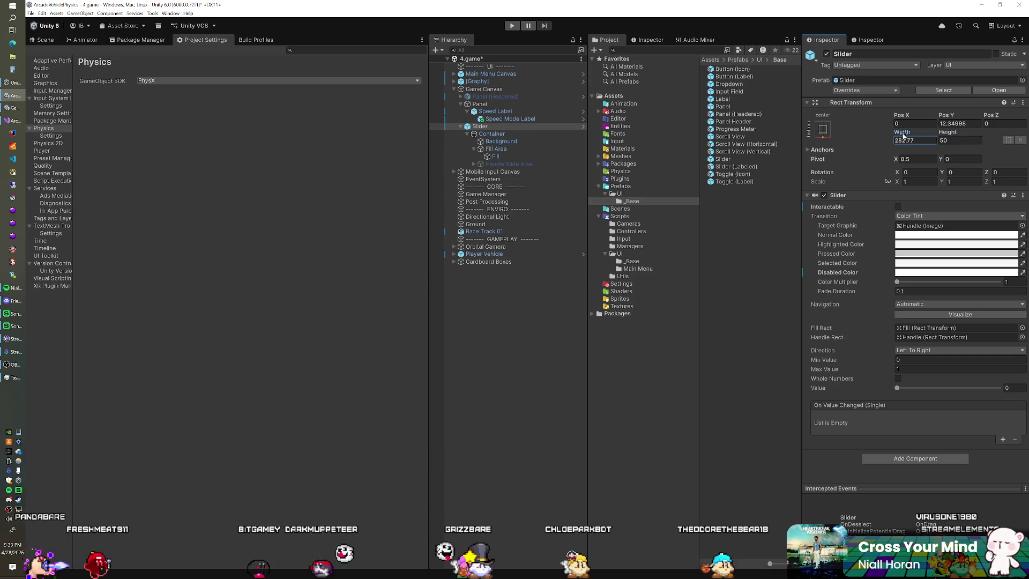
pyautogui.write('189.2')
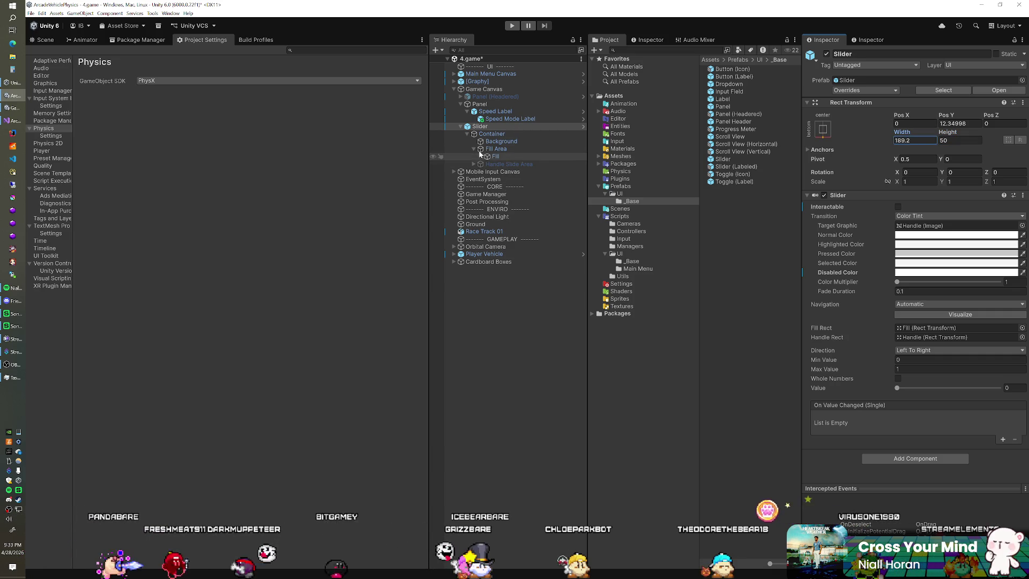
# Rename the Slider to 'Nitro Meter' and switch to Vehicle.cs in Visual Studio
pyautogui.click(490, 156)
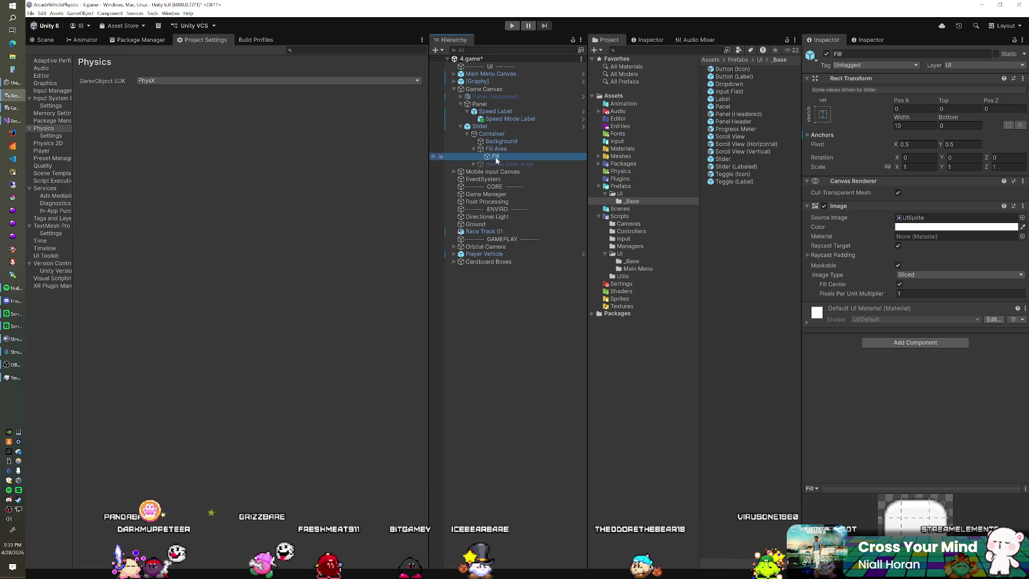
pyautogui.click(485, 127)
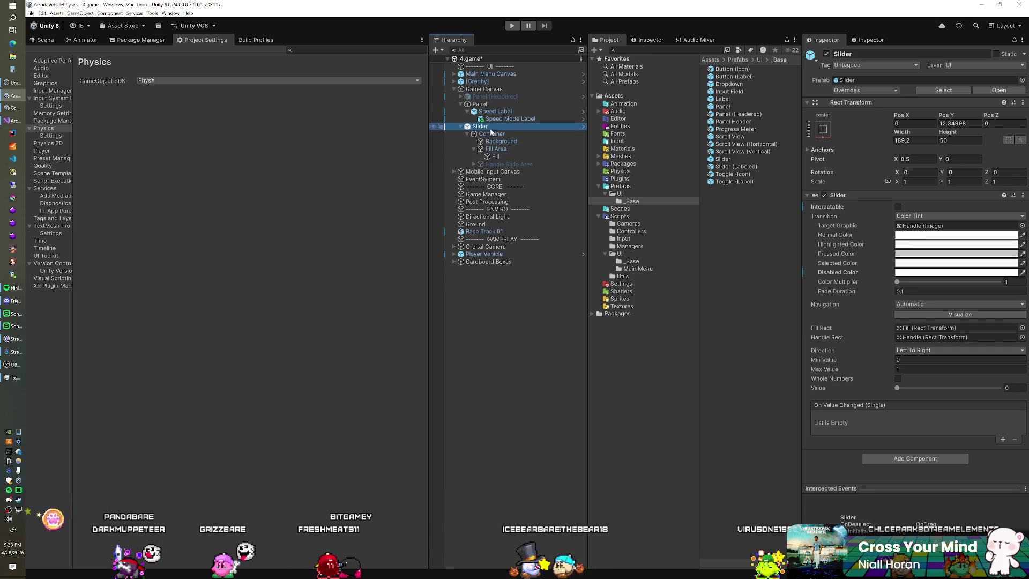
pyautogui.write('Nitro Me')
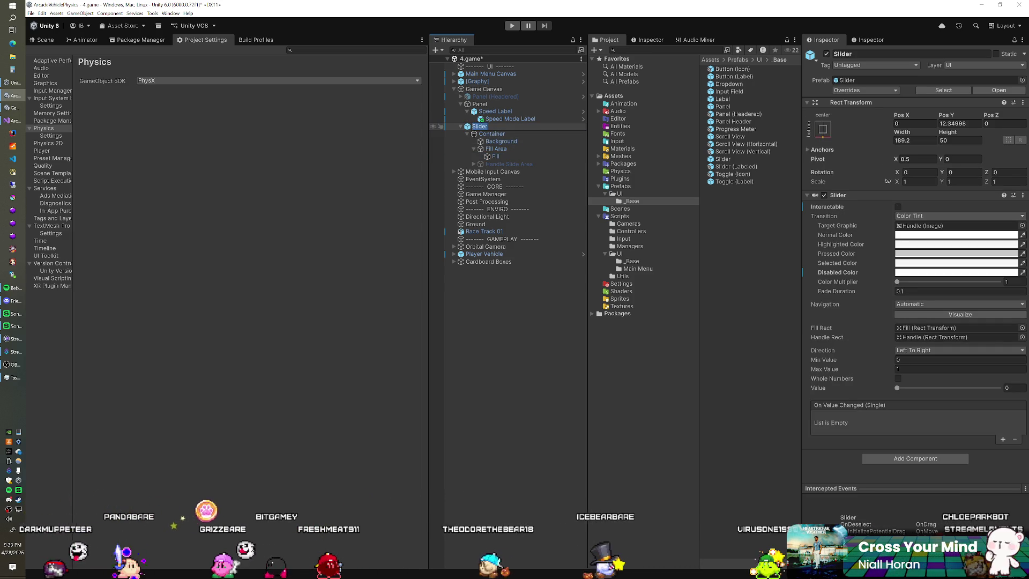
pyautogui.write('ter')
pyautogui.press('Return')
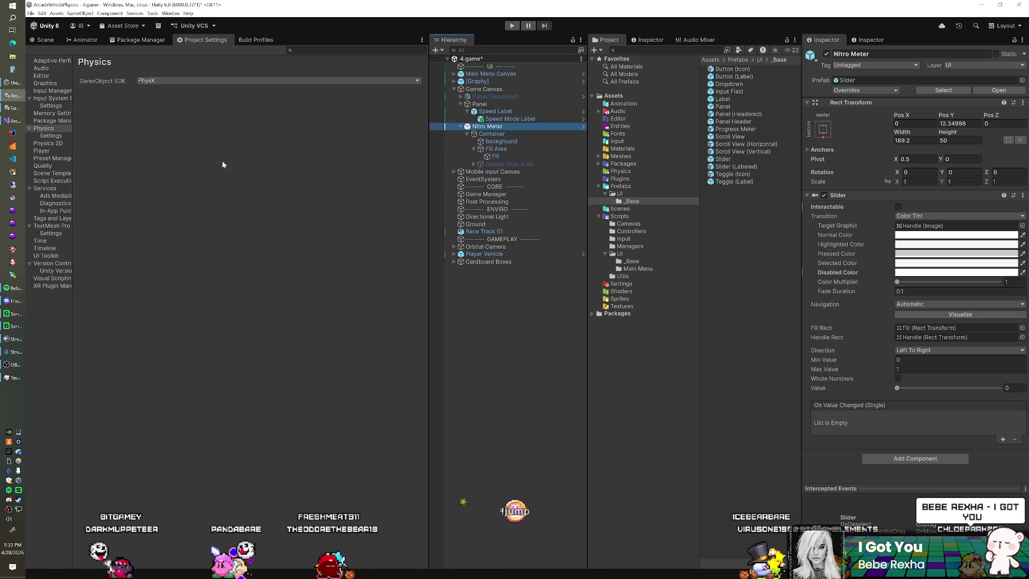
pyautogui.hotkey('alt', 'Tab')
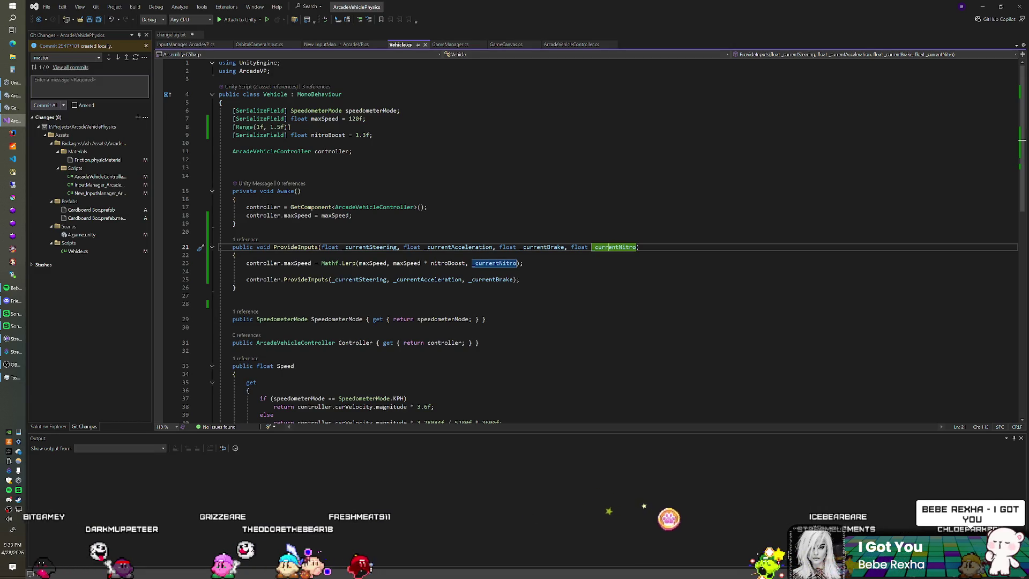
# Declare 'float availableNitro;' on a new line below the nitroBoost field
pyautogui.click(372, 135)
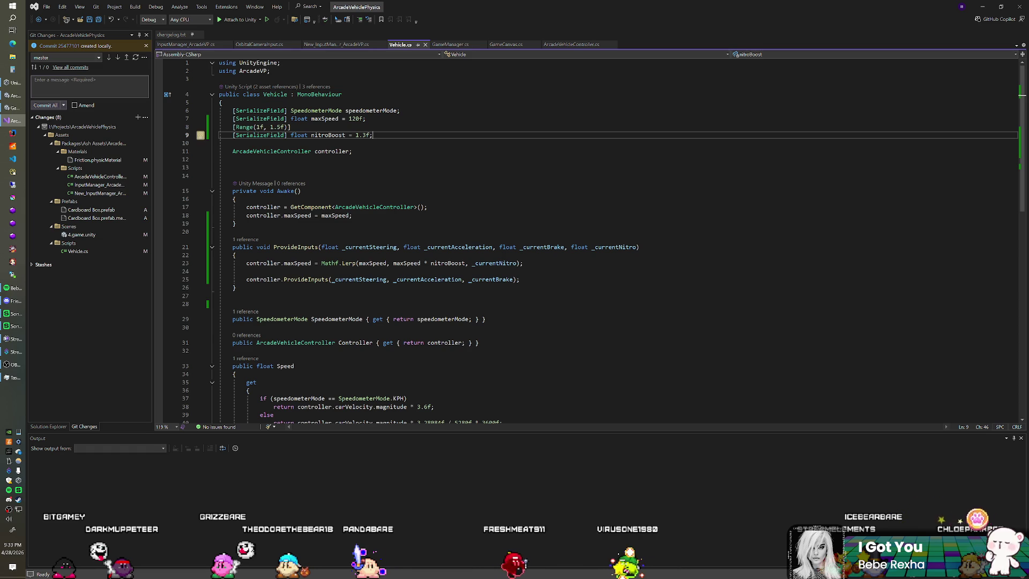
pyautogui.press('Return')
pyautogui.press('Return')
pyautogui.write('flo')
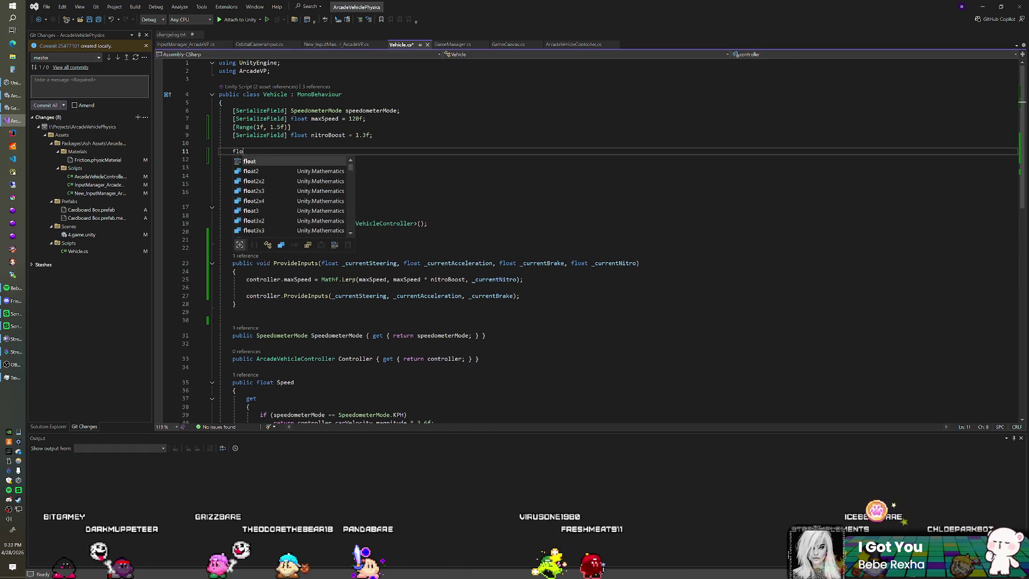
pyautogui.write('at availableNitro;')
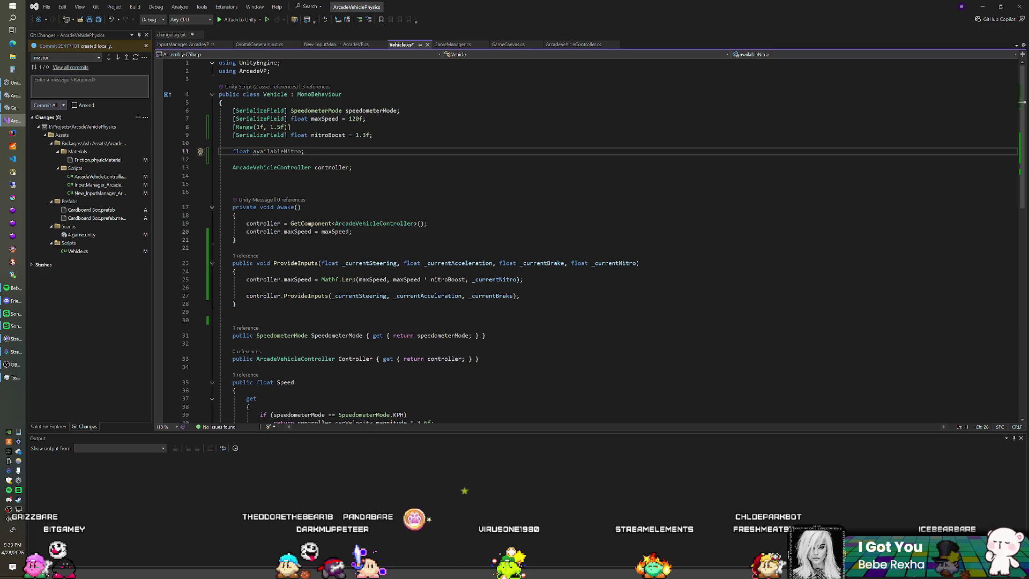
pyautogui.scroll(-1, 590, 241)
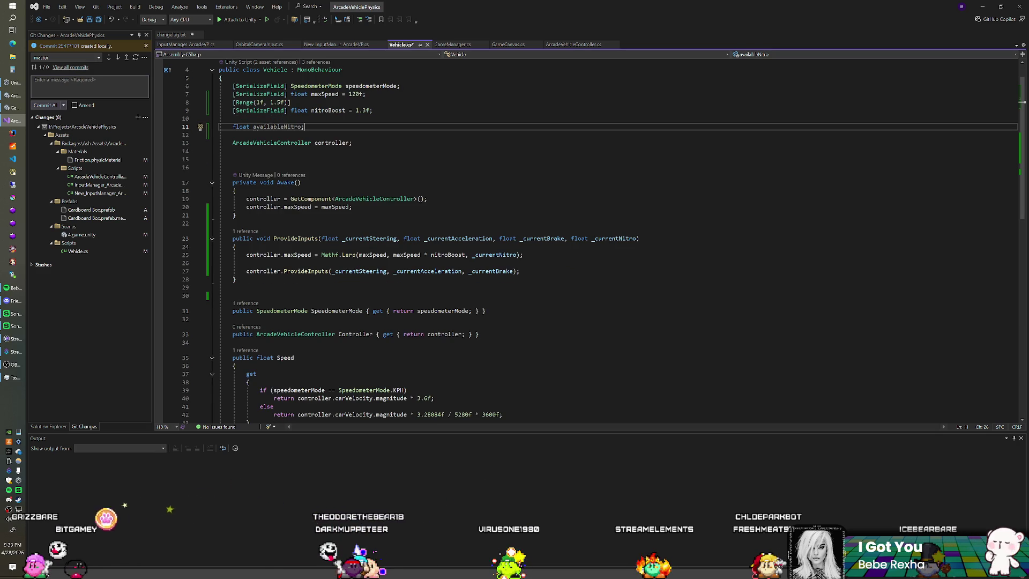
pyautogui.click(471, 255)
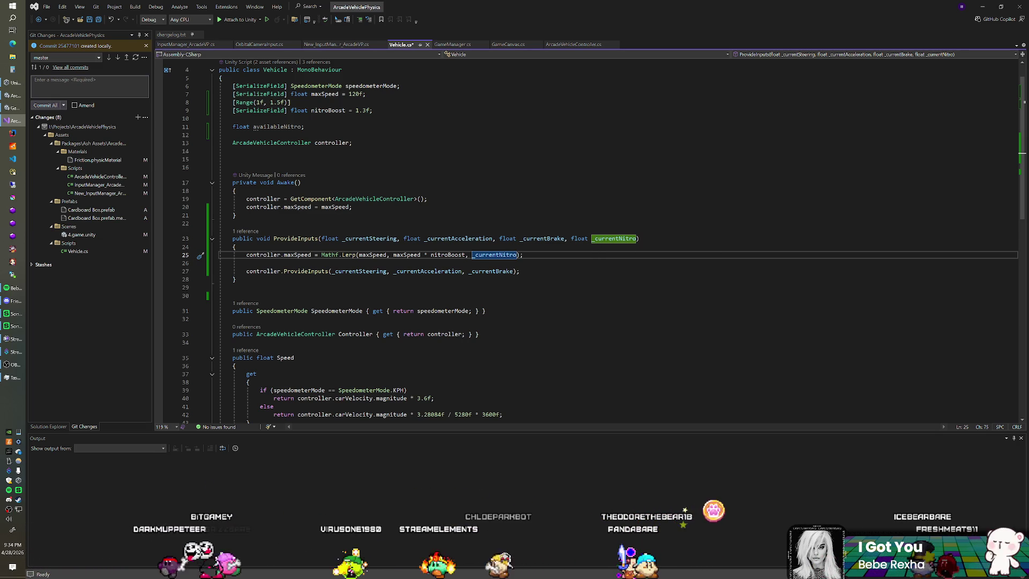
# Change the Lerp argument to '(availableNitro > 0f) ? _currentNitro : 0f' and save
pyautogui.write('(availableNitro > 0f) ?')
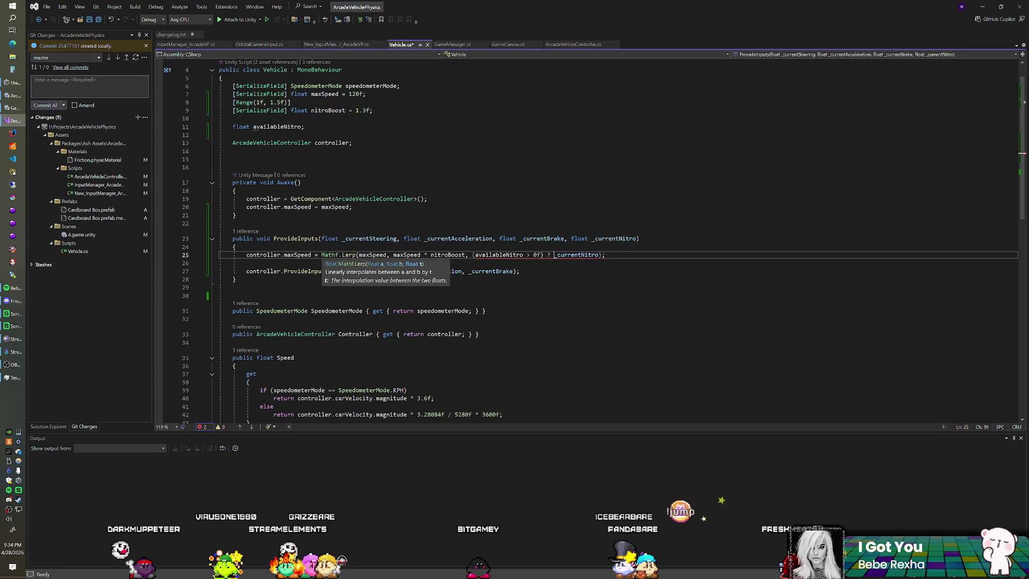
pyautogui.click(603, 255)
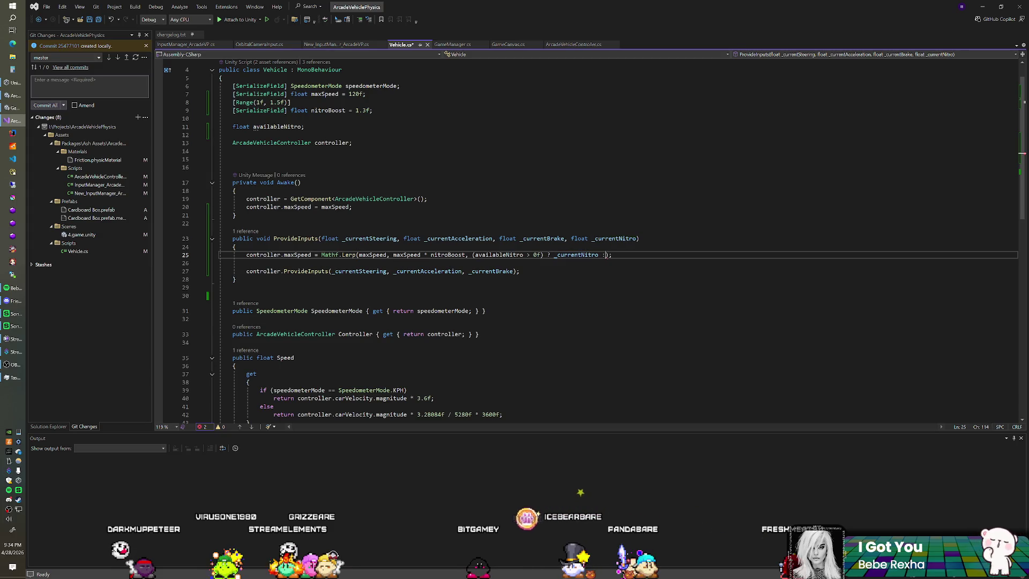
pyautogui.write('0f')
pyautogui.click(636, 238)
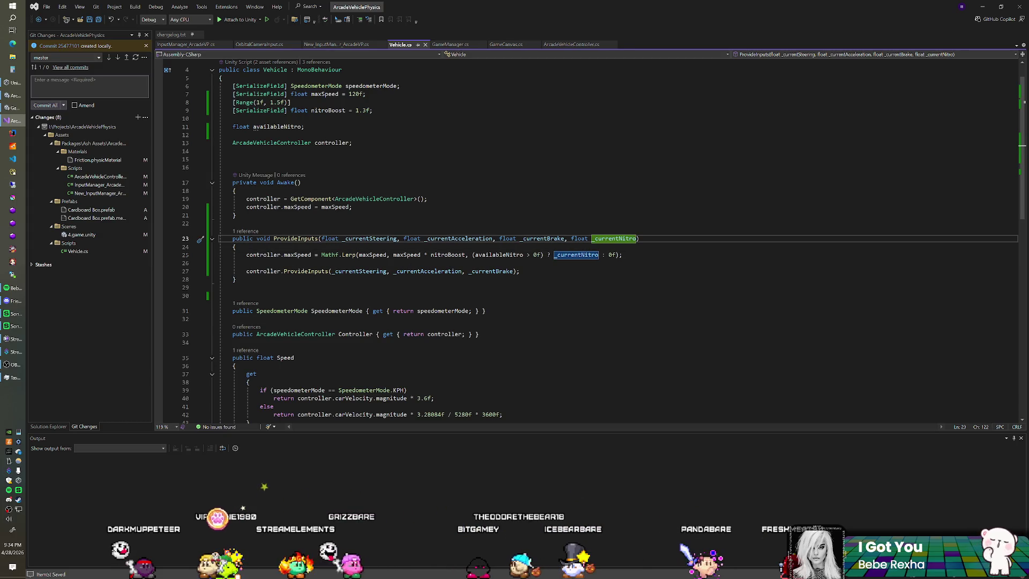
pyautogui.press('Down')
pyautogui.click(375, 142)
pyautogui.hotkey('ctrl', 's')
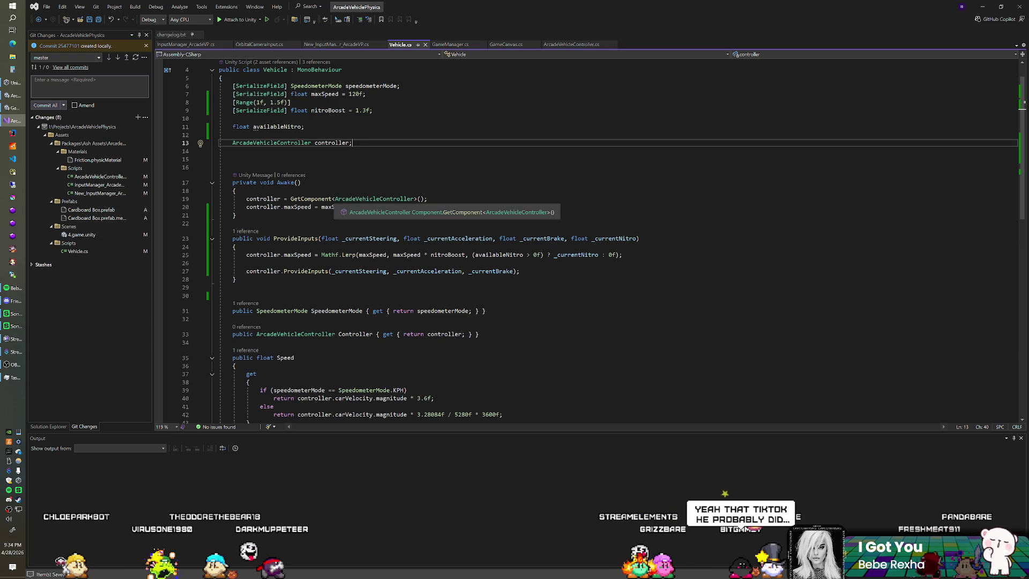
# Add 'availableNitro = 1f;' in Awake after the maxSpeed line
pyautogui.click(355, 208)
pyautogui.press('Return')
pyautogui.press('Return')
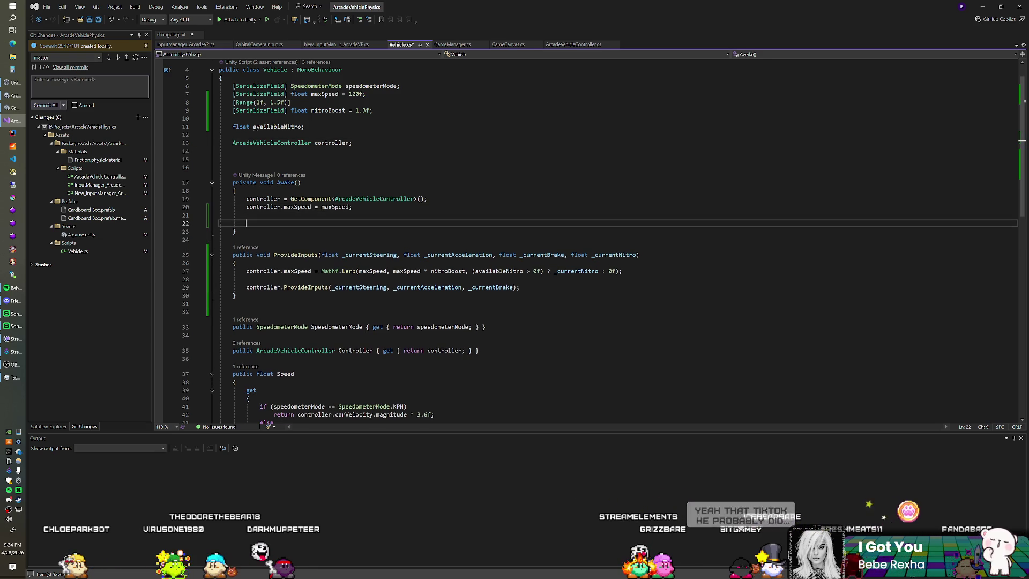
pyautogui.write('availableNitro = 1f;')
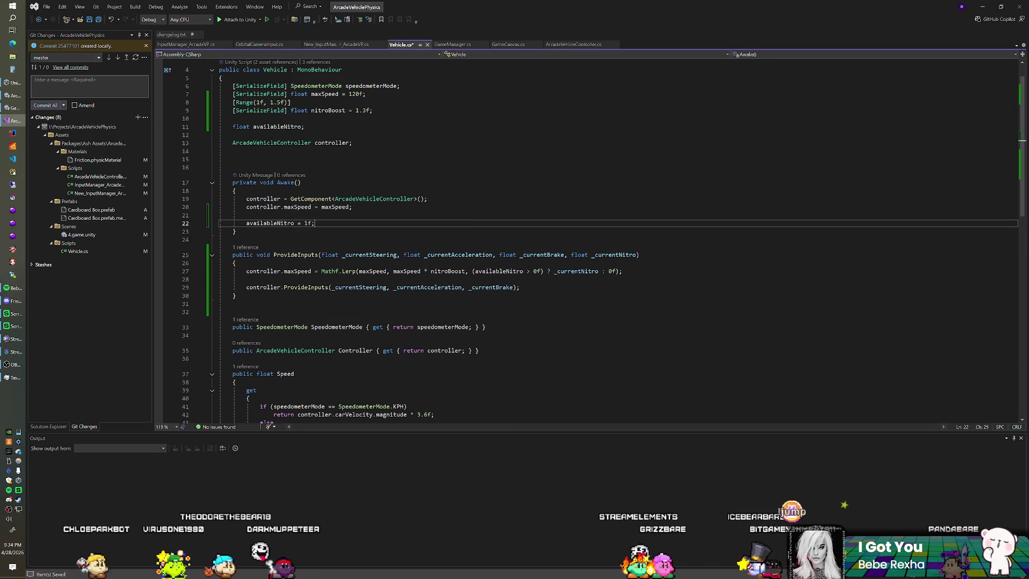
pyautogui.click(304, 126)
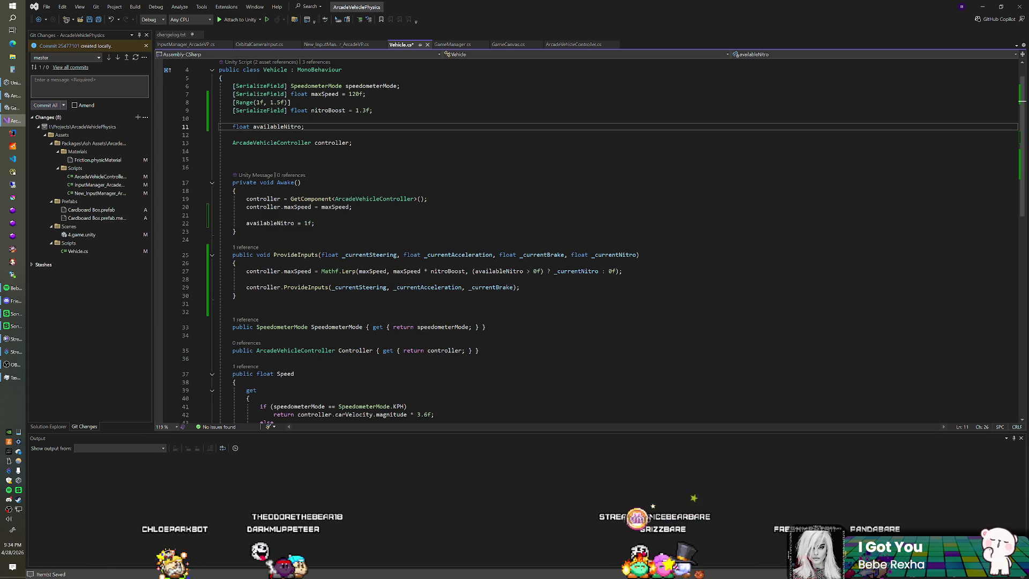
pyautogui.click(373, 111)
pyautogui.press('Return')
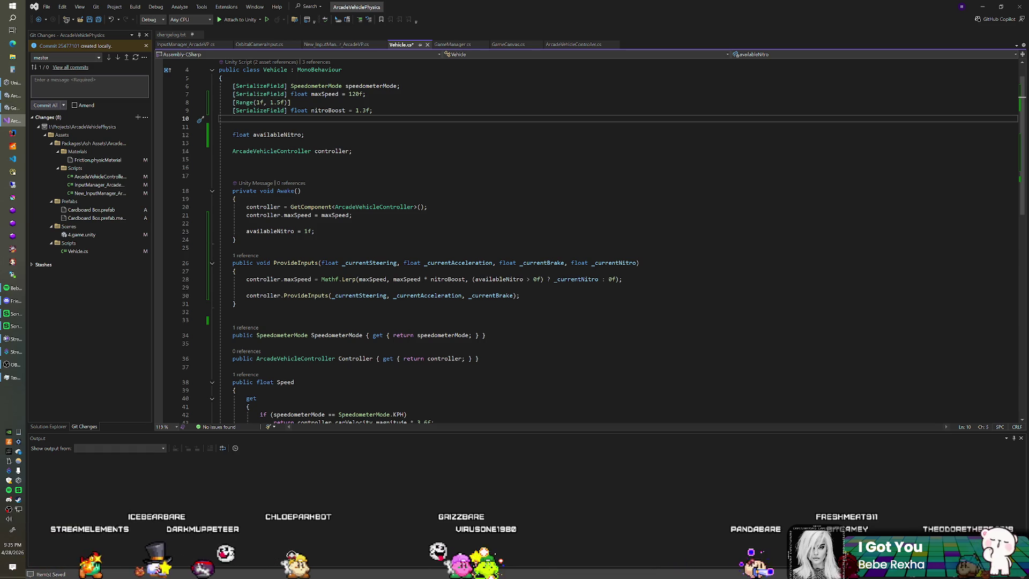
# Save Vehicle.cs with the new empty line under nitroBoost
pyautogui.hotkey('ctrl', 's')
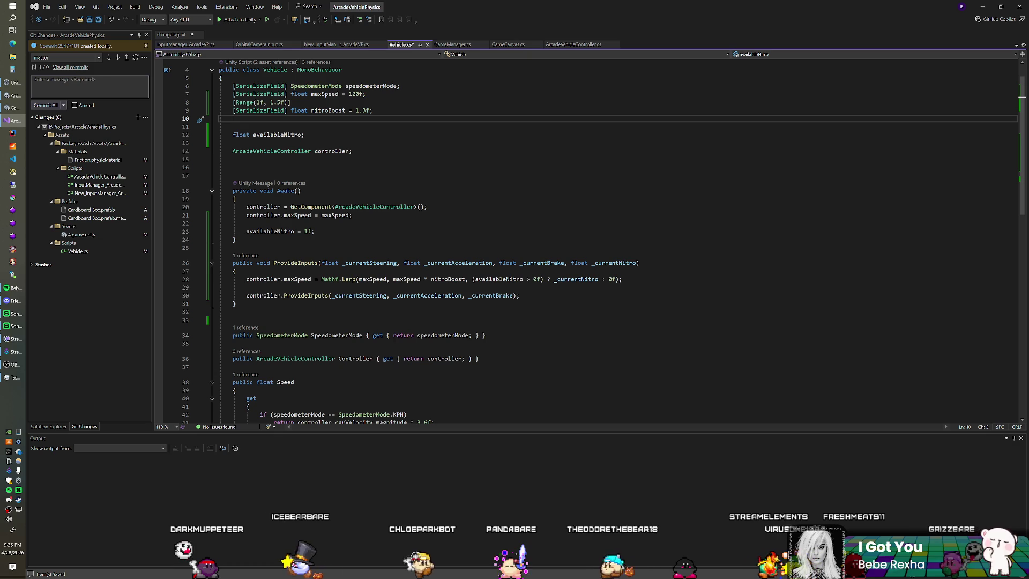
pyautogui.press('Down')
pyautogui.press('Down')
pyautogui.press('Down')
pyautogui.press('Up')
pyautogui.press('Up')
pyautogui.press('Up')
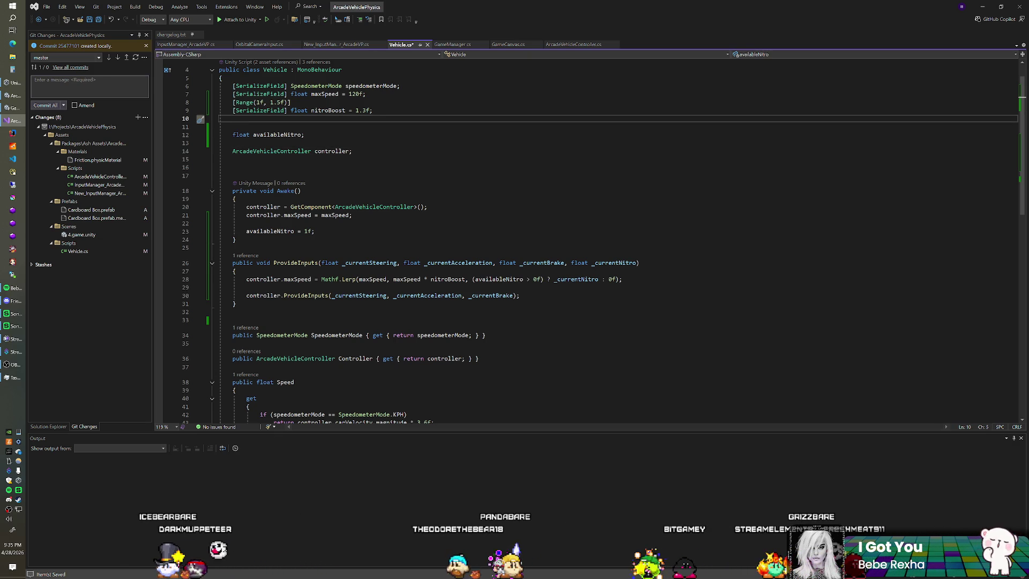
# Add '[SerializeField] float nitroRate = 0.1f;' with a [Range(0f, 1f)] attribute, and save
pyautogui.write('SerializeField] fl')
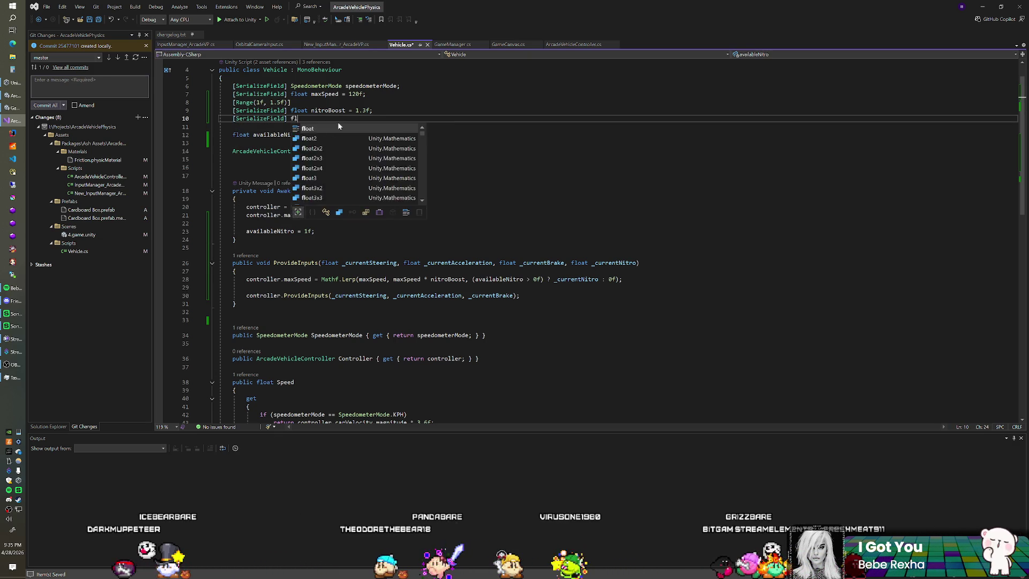
pyautogui.write('oat nitroRate = ')
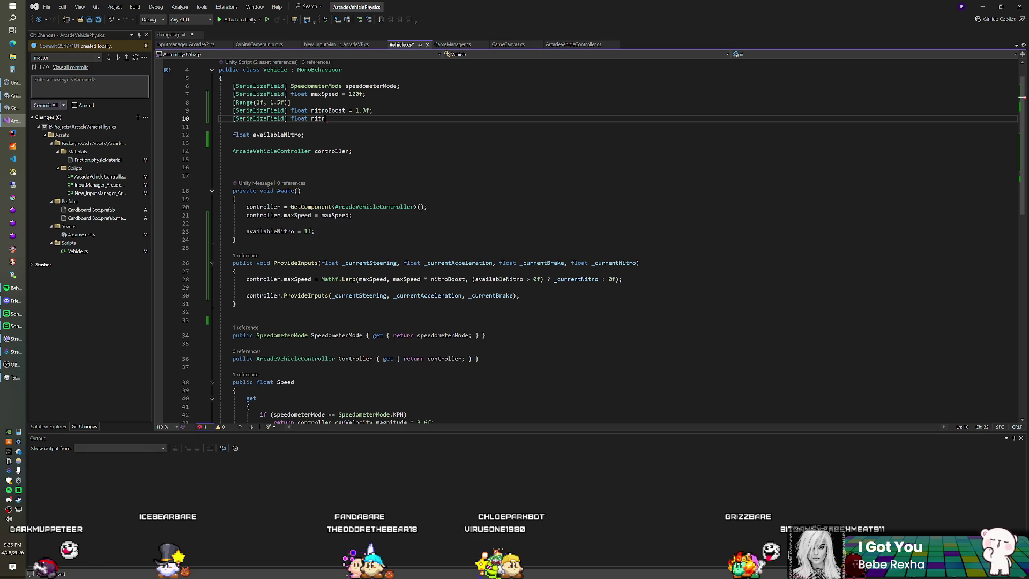
pyautogui.write('0.1f;')
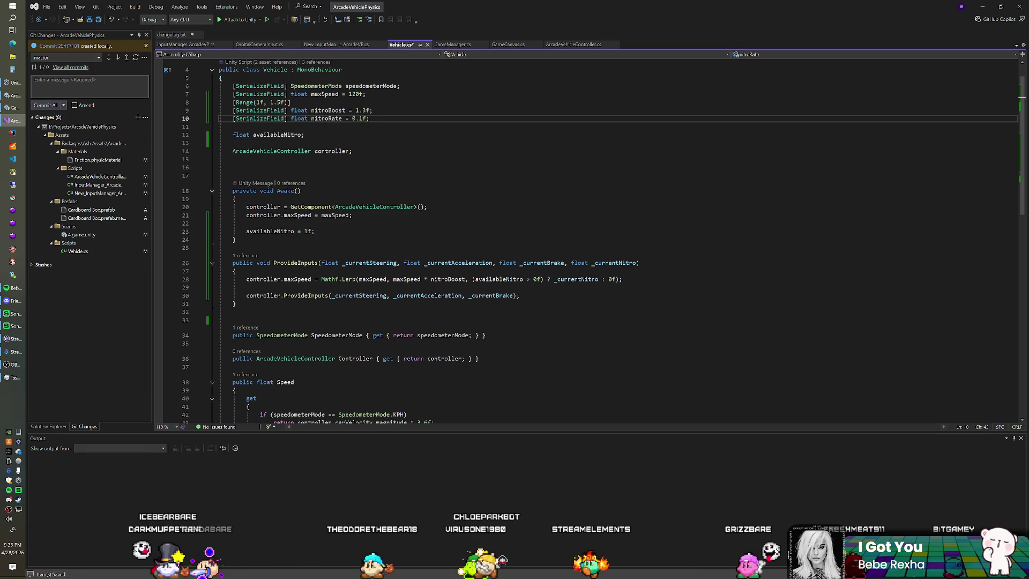
pyautogui.click(373, 111)
pyautogui.press('Return')
pyautogui.write('[Range(0f, ')
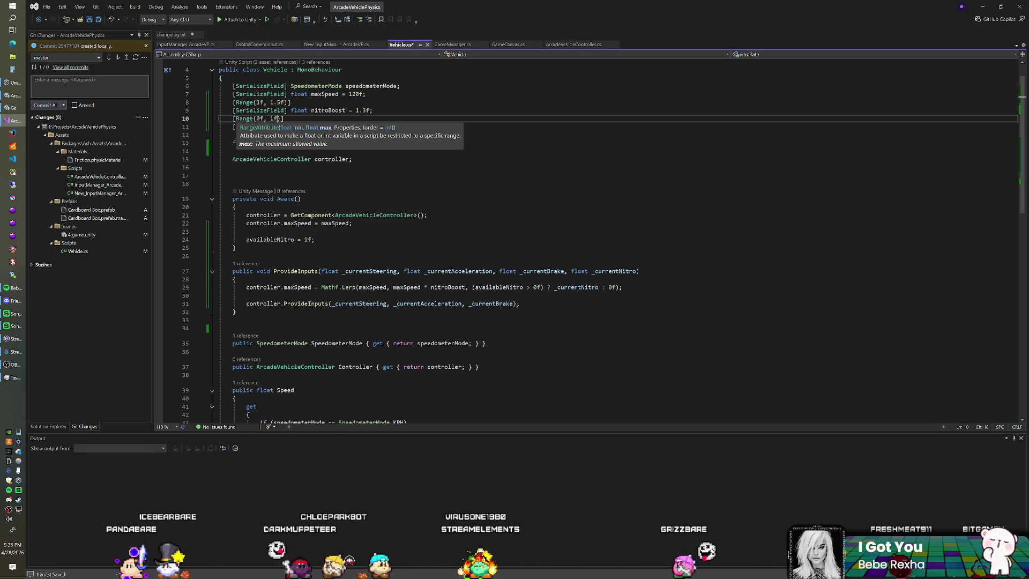
pyautogui.write('1f)]')
pyautogui.click(369, 127)
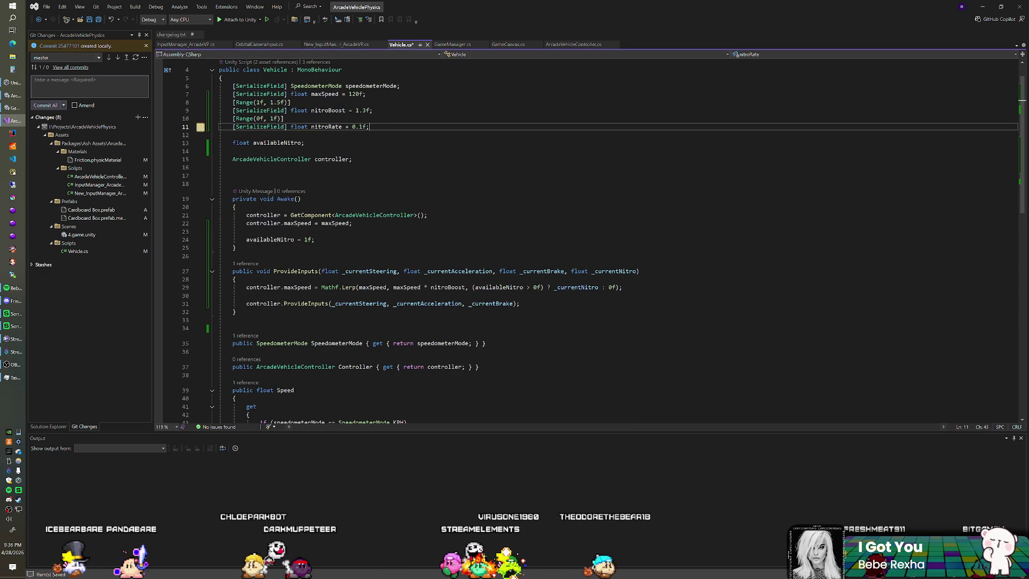
pyautogui.hotkey('ctrl', 's')
# Review the availableNitro declaration and its 1f initialisation in Awake
pyautogui.click(315, 239)
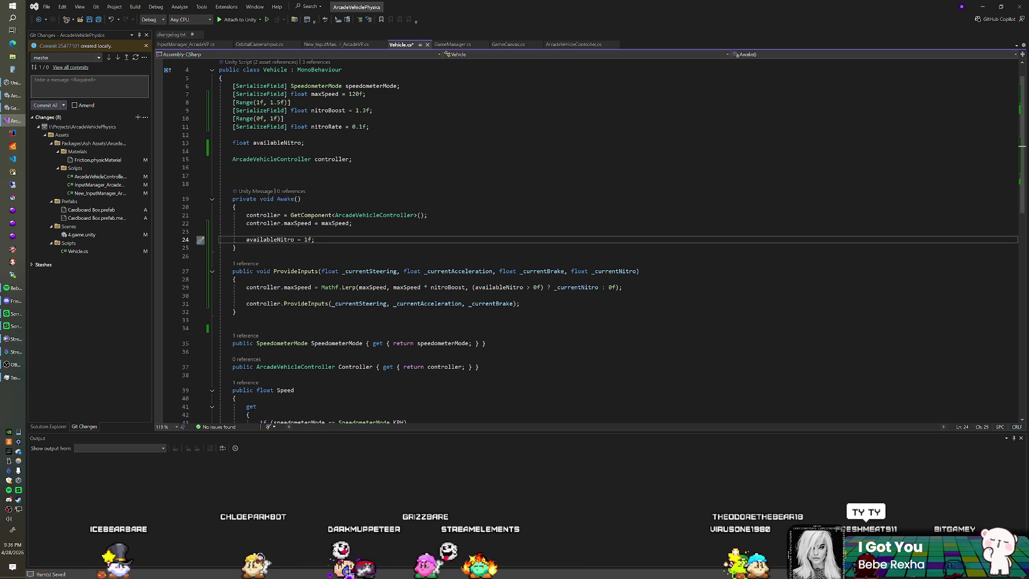
pyautogui.click(369, 127)
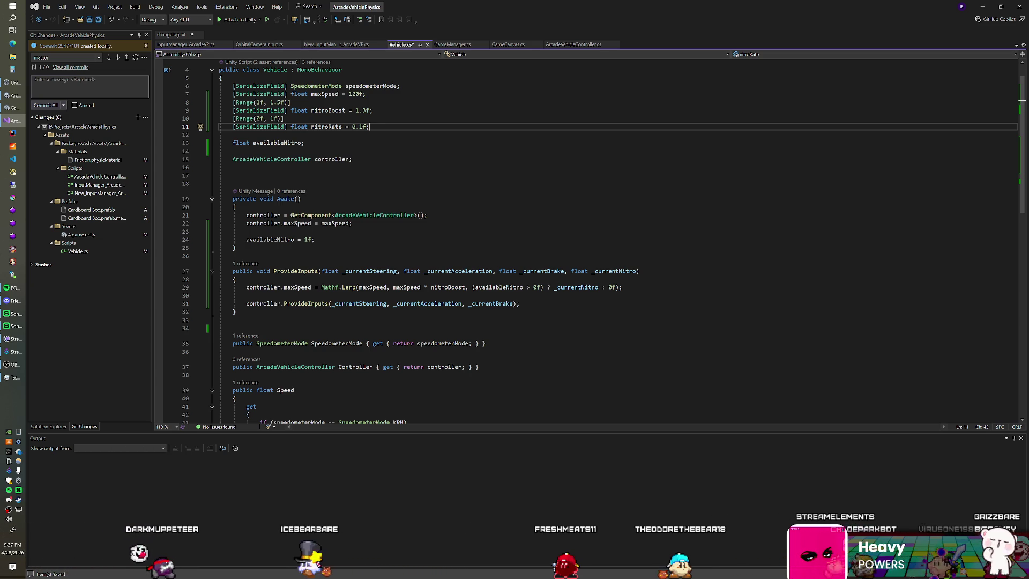
pyautogui.press('Down')
pyautogui.press('Down')
pyautogui.press('Down')
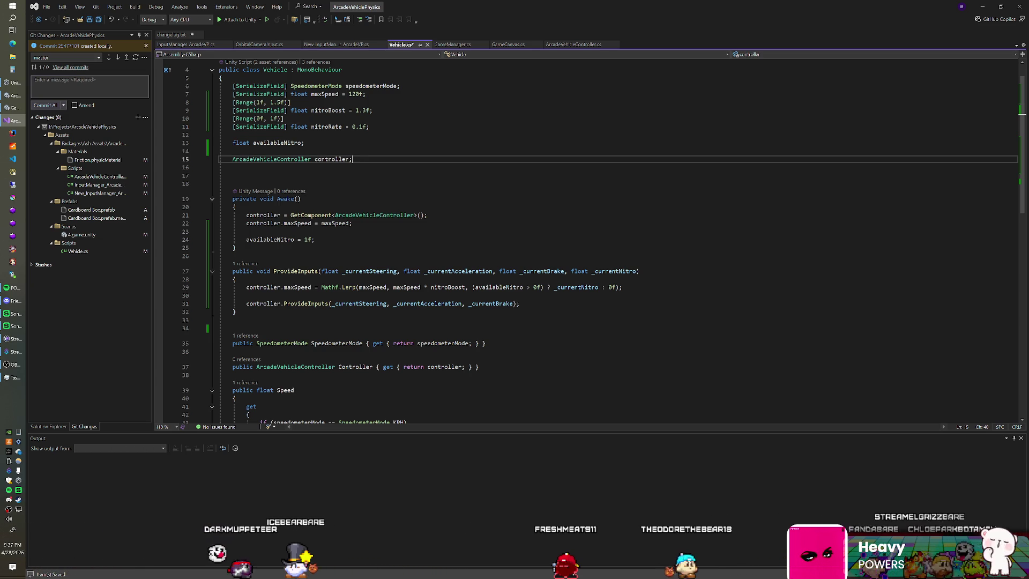
pyautogui.press('Up')
pyautogui.press('Up')
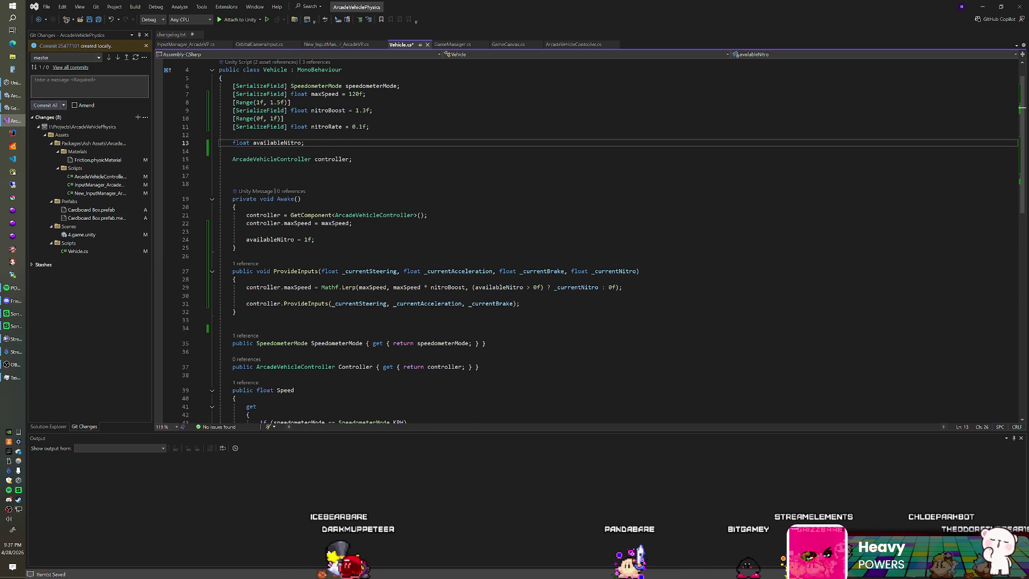
pyautogui.scroll(-1, 589, 241)
pyautogui.scroll(1, 590, 241)
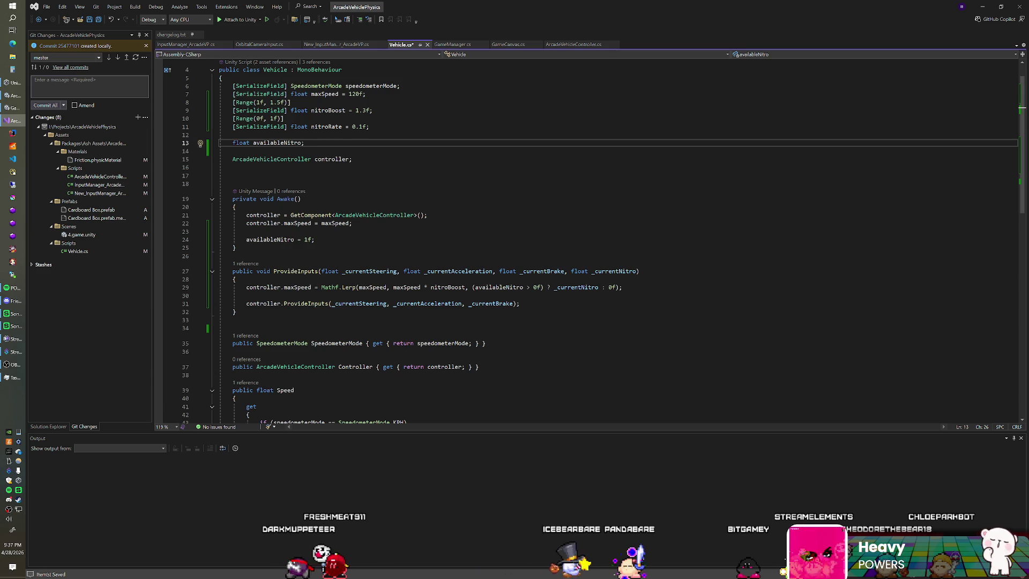
pyautogui.click(247, 231)
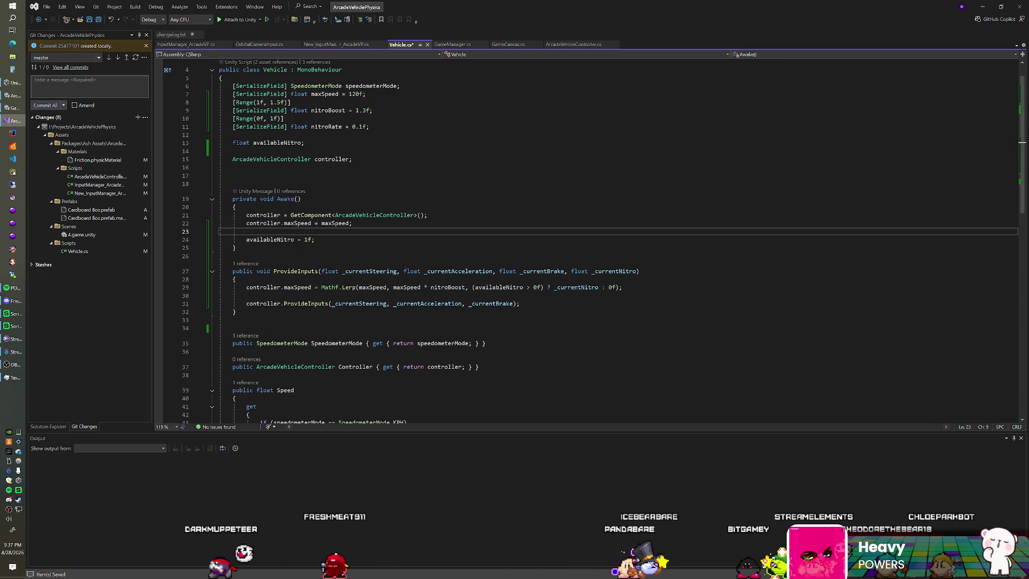
pyautogui.click(315, 239)
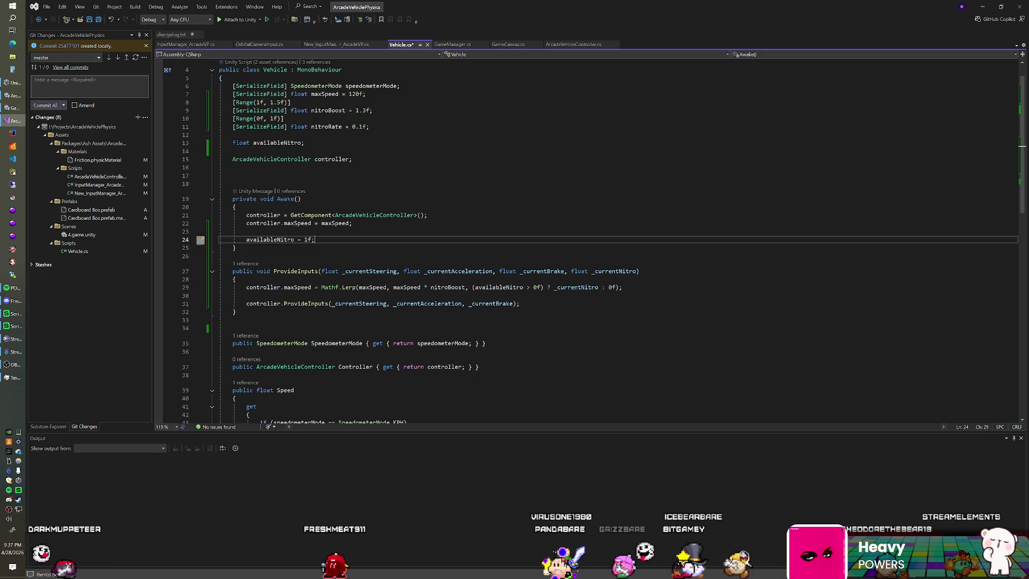
pyautogui.click(246, 230)
pyautogui.click(315, 239)
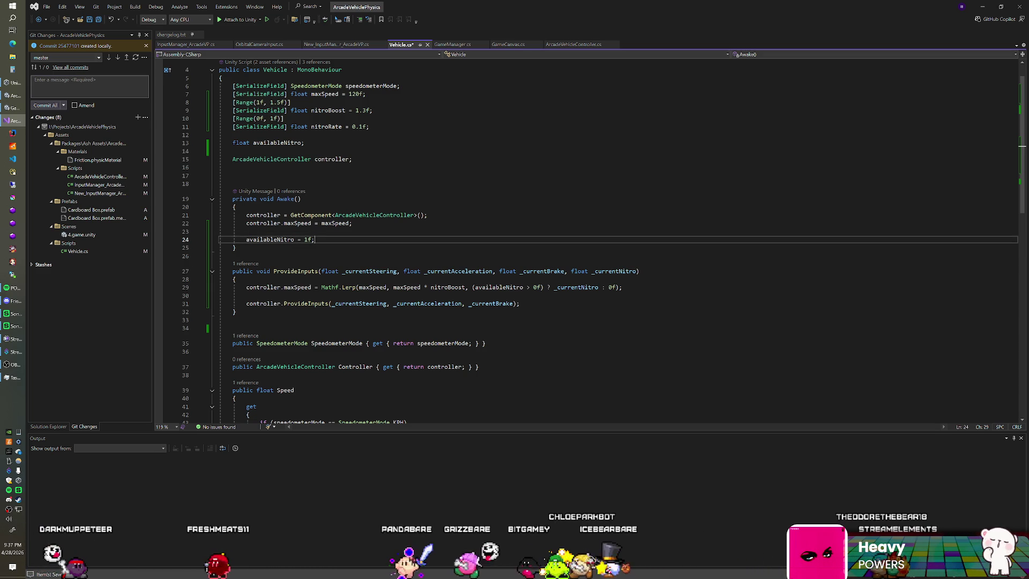
pyautogui.click(352, 223)
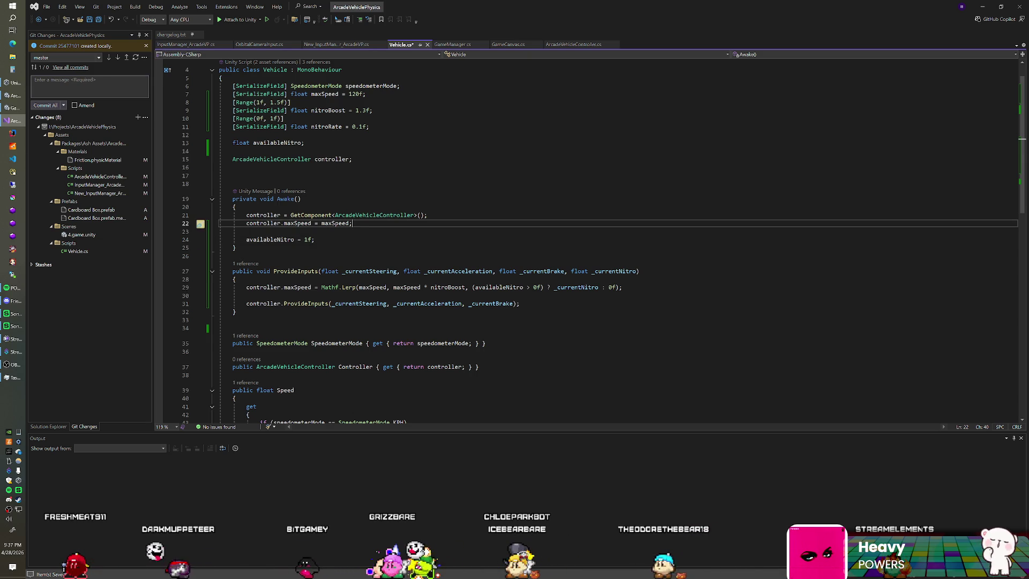
# Insert two blank lines after the Mathf.Lerp line in ProvideInputs
pyautogui.click(622, 287)
pyautogui.press('Return')
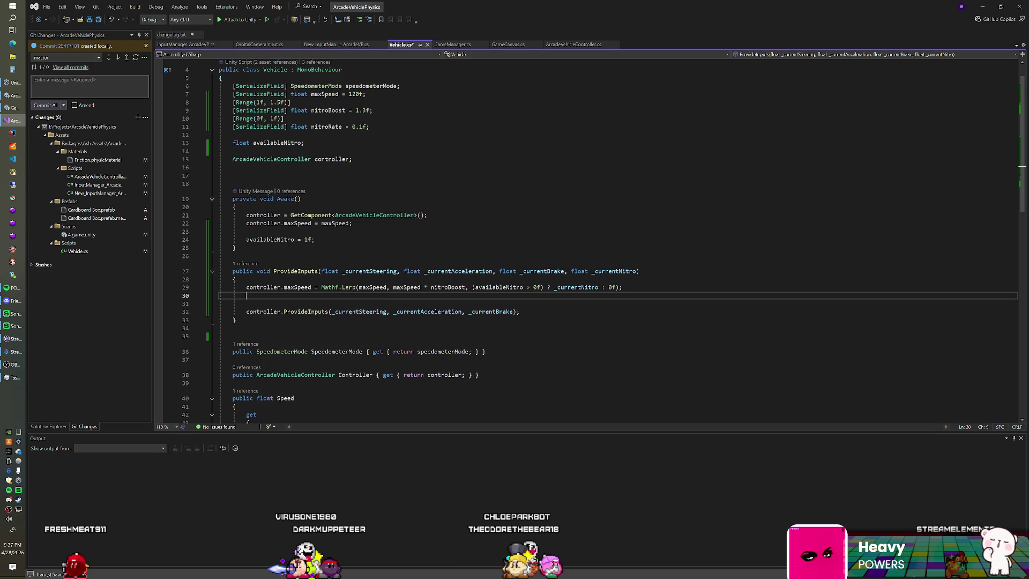
pyautogui.press('Return')
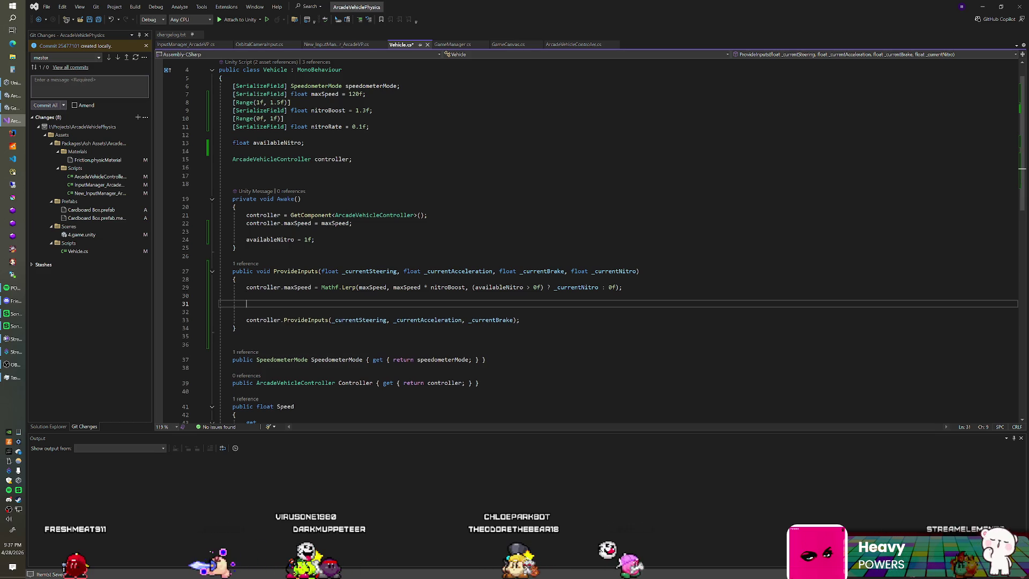
# Add an if (_currentNitro > 0f) block clamping availableNitro - Time.deltaTime * nitroRate to 0f–1f
pyautogui.write('if(_curre')
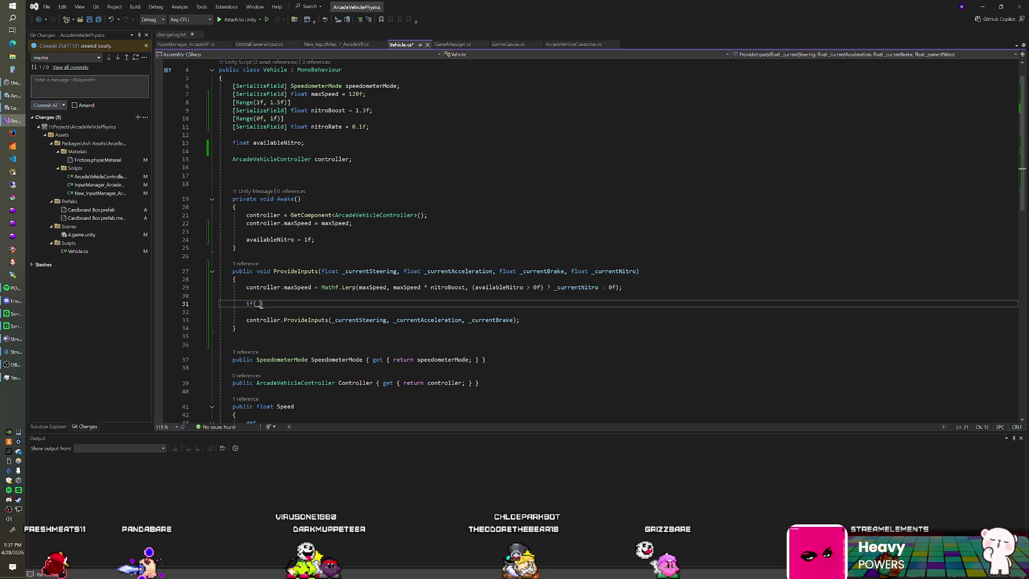
pyautogui.write('ntNitro ')
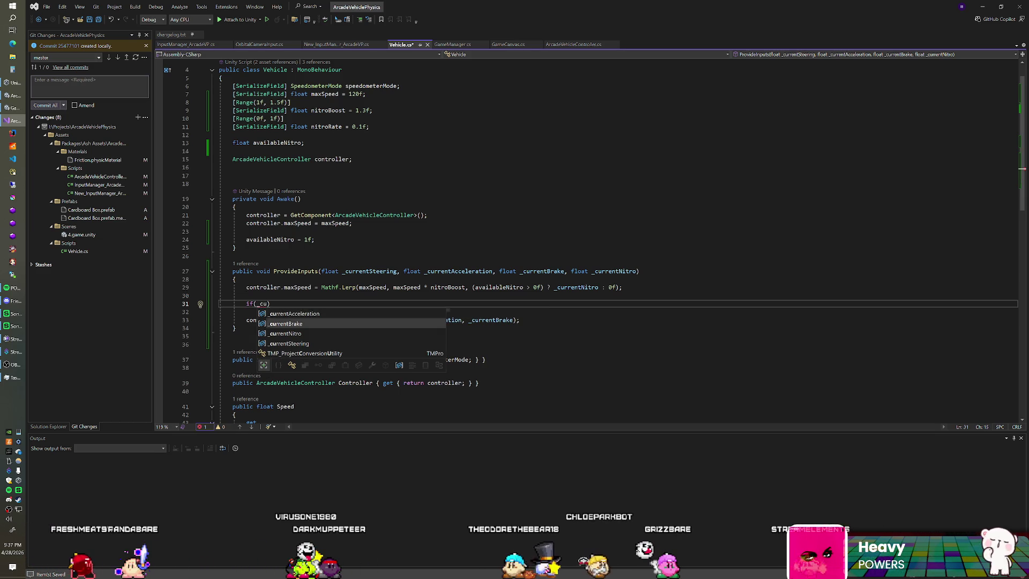
pyautogui.write('> 0f) {')
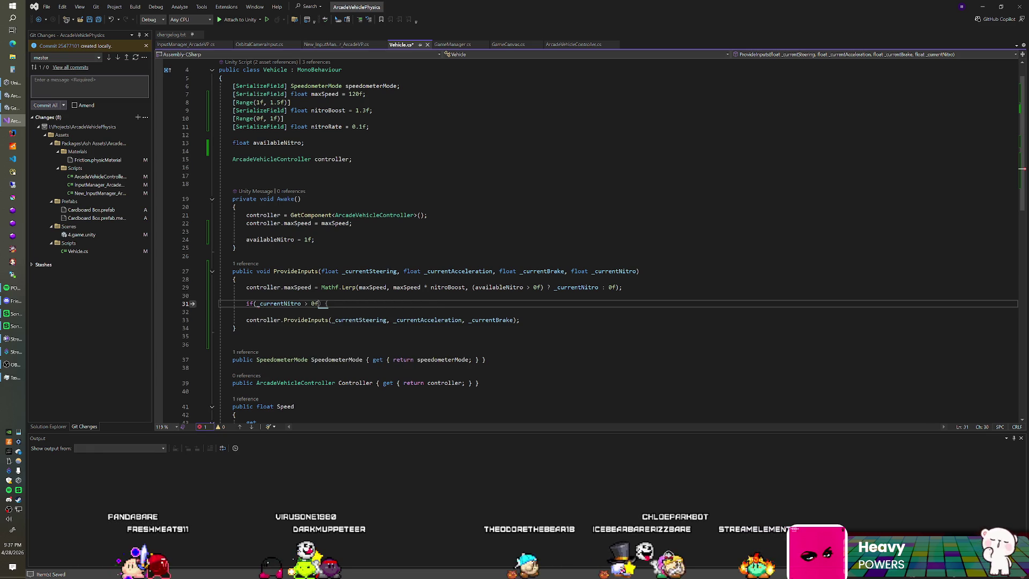
pyautogui.press('Return')
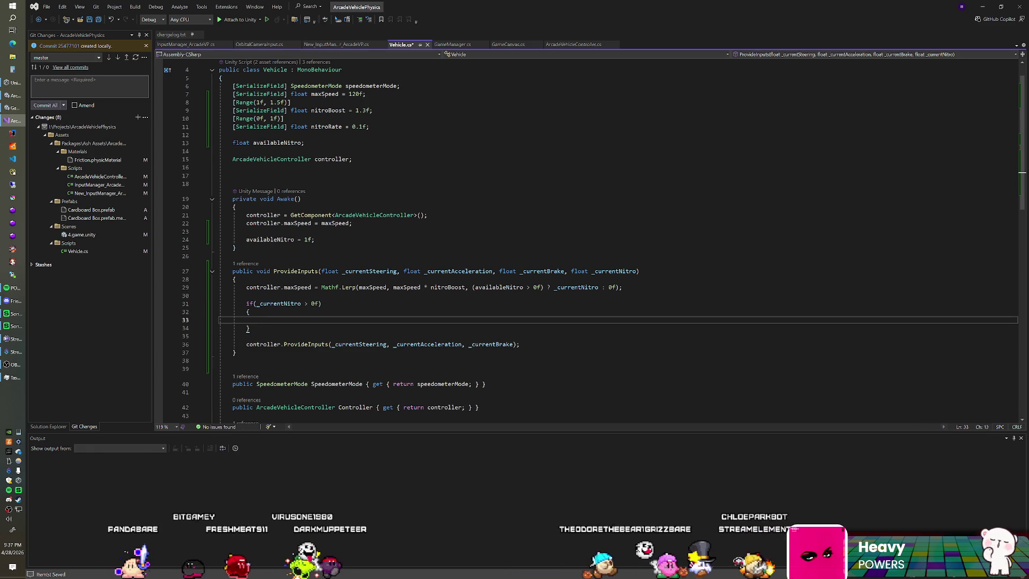
pyautogui.write('availableNitro')
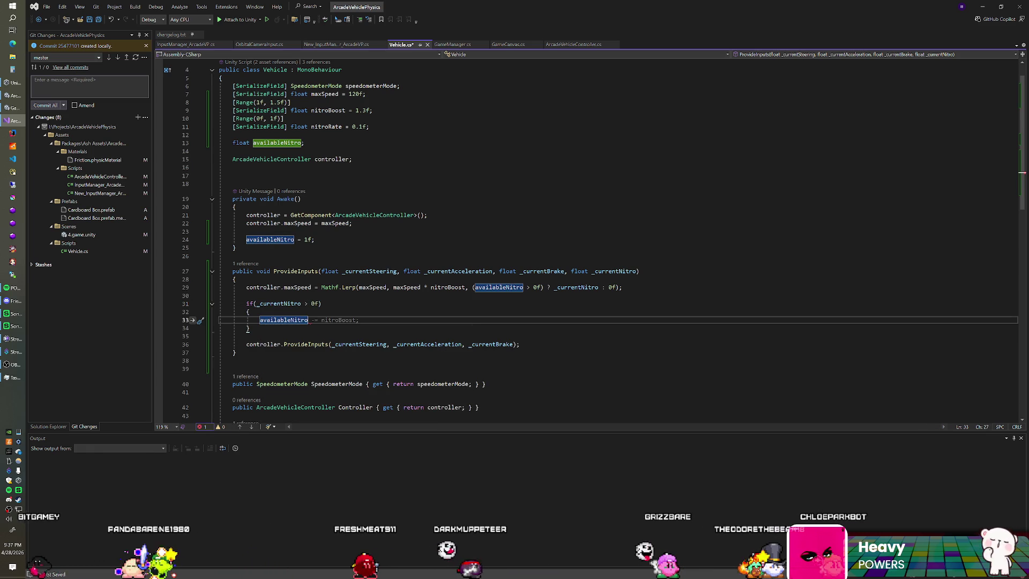
pyautogui.write(' = Mathf.Clamp')
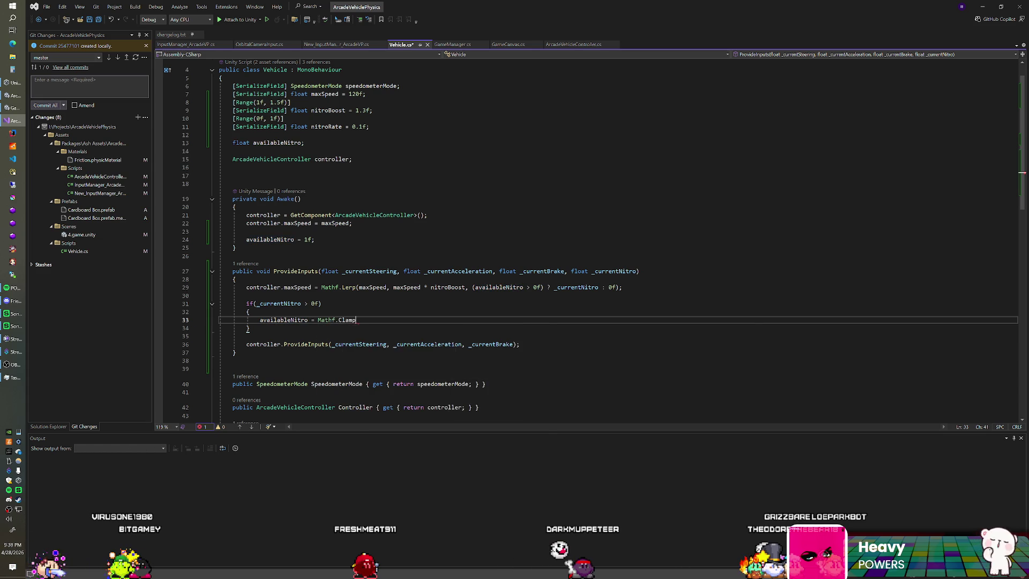
pyautogui.write('(availableNitro - ')
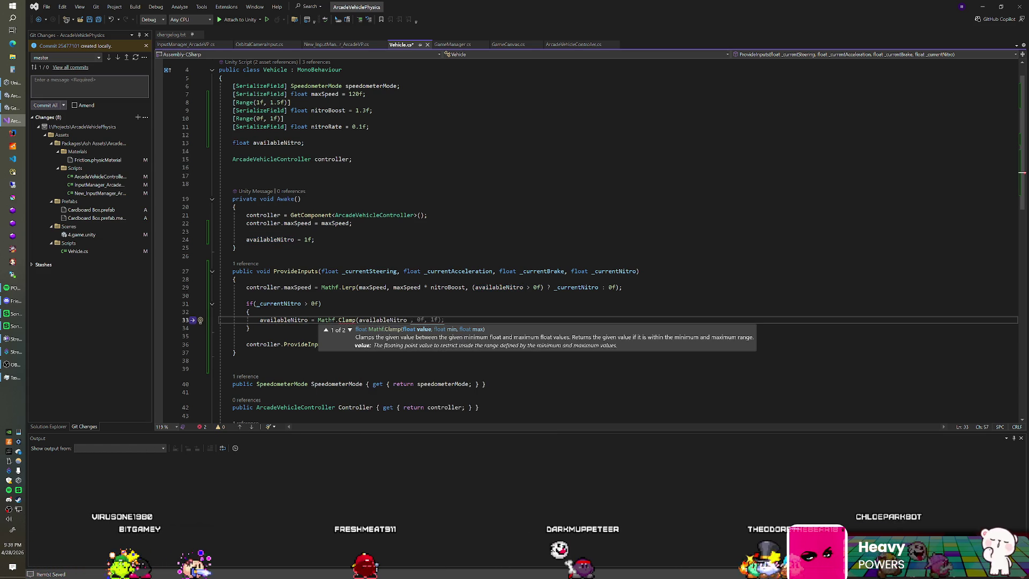
pyautogui.write('Time.deltaTime')
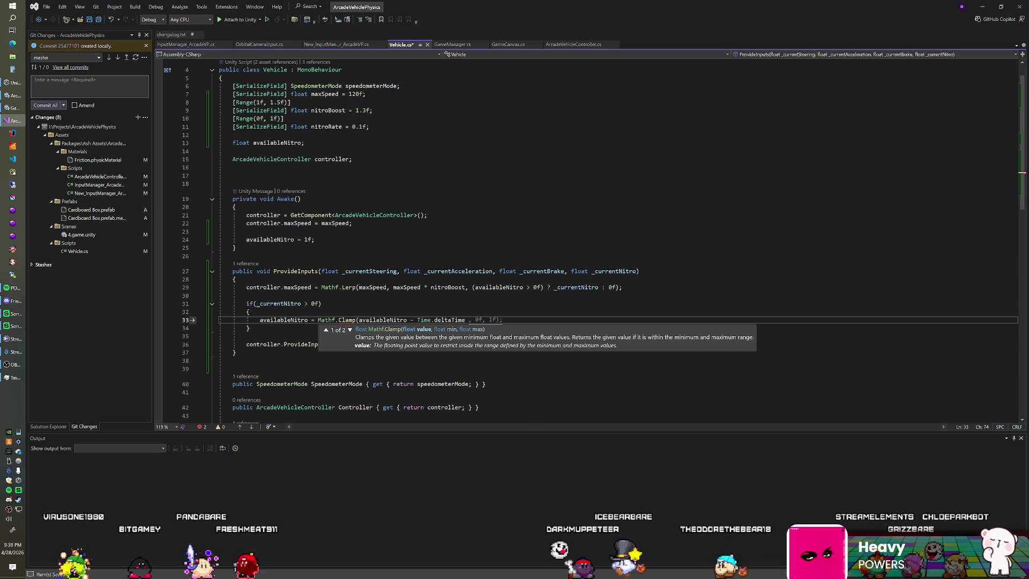
pyautogui.write(' * nitro')
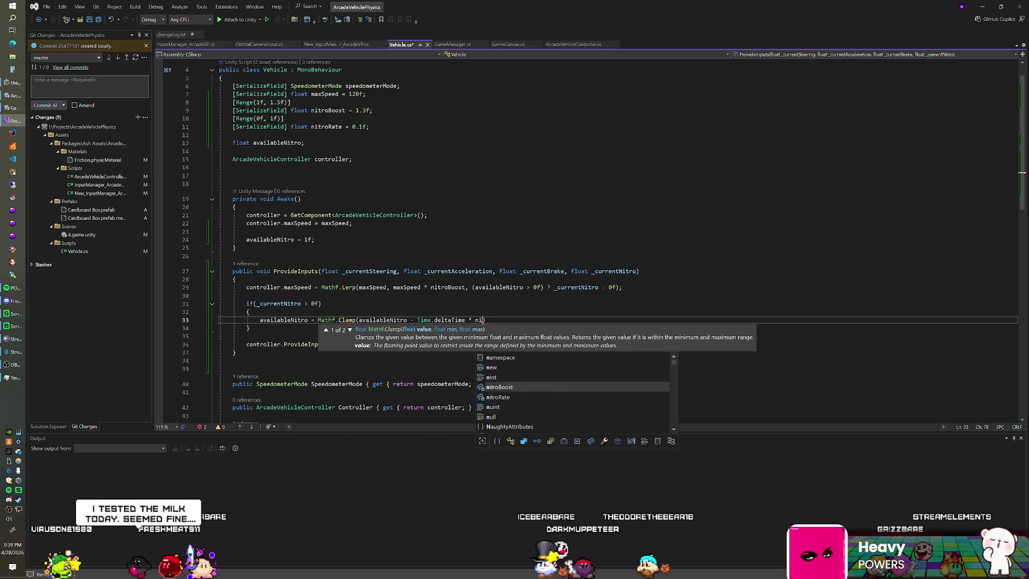
pyautogui.write('Rate, ')
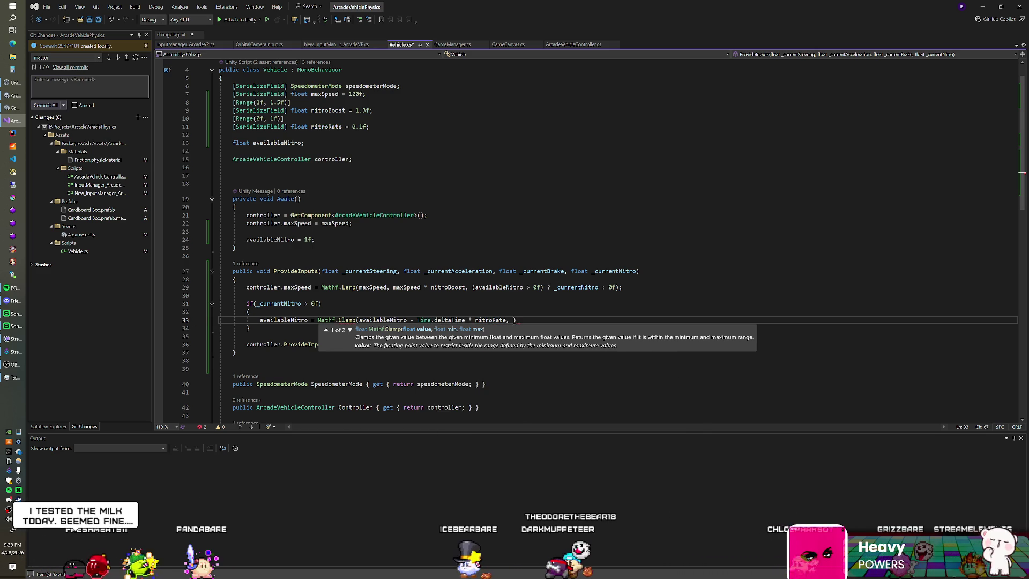
pyautogui.write('0f, 1f)')
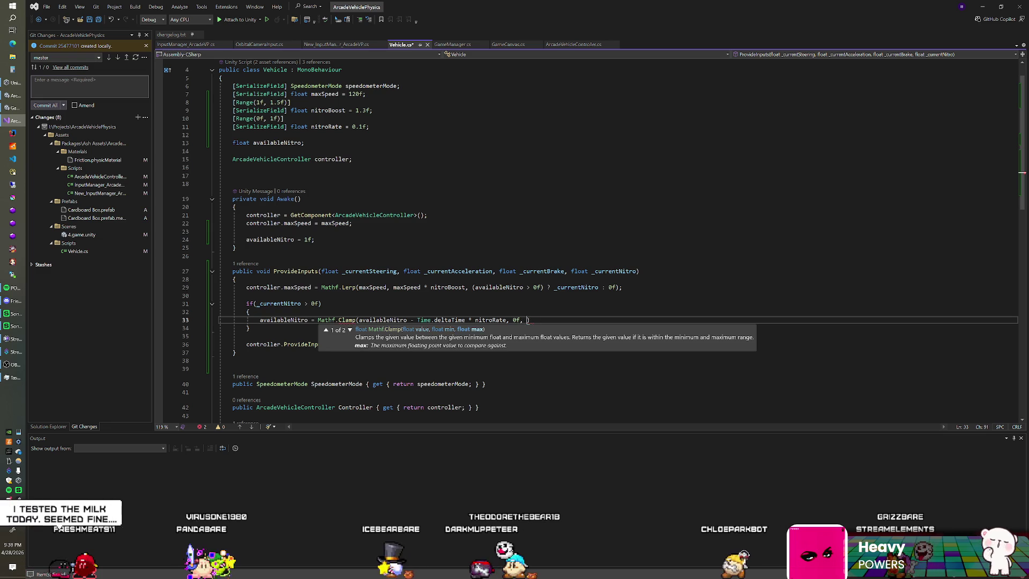
pyautogui.write(';')
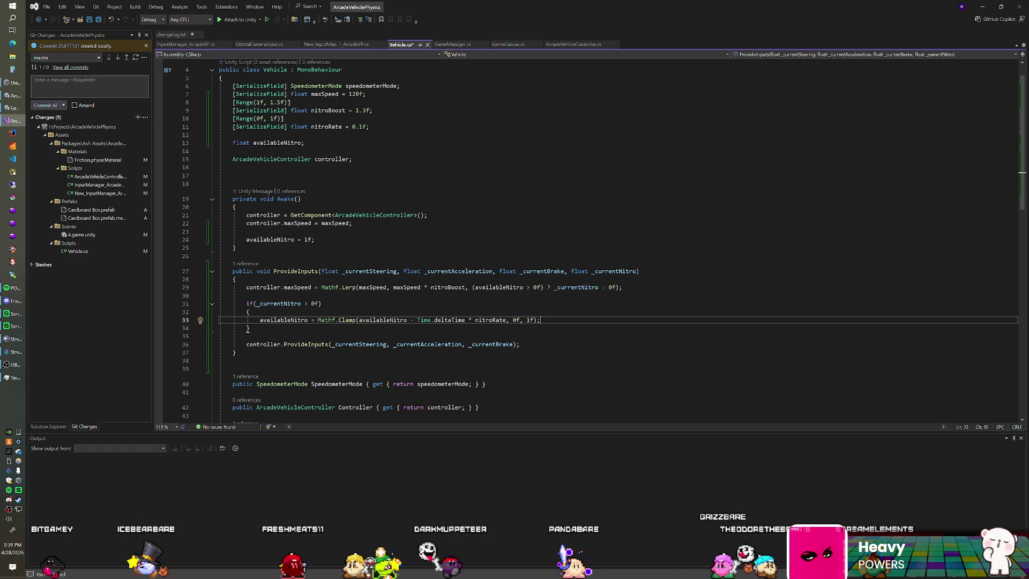
# Delete the braces so the Mathf.Clamp availableNitro line becomes the if statement's single-line body
pyautogui.click(249, 311)
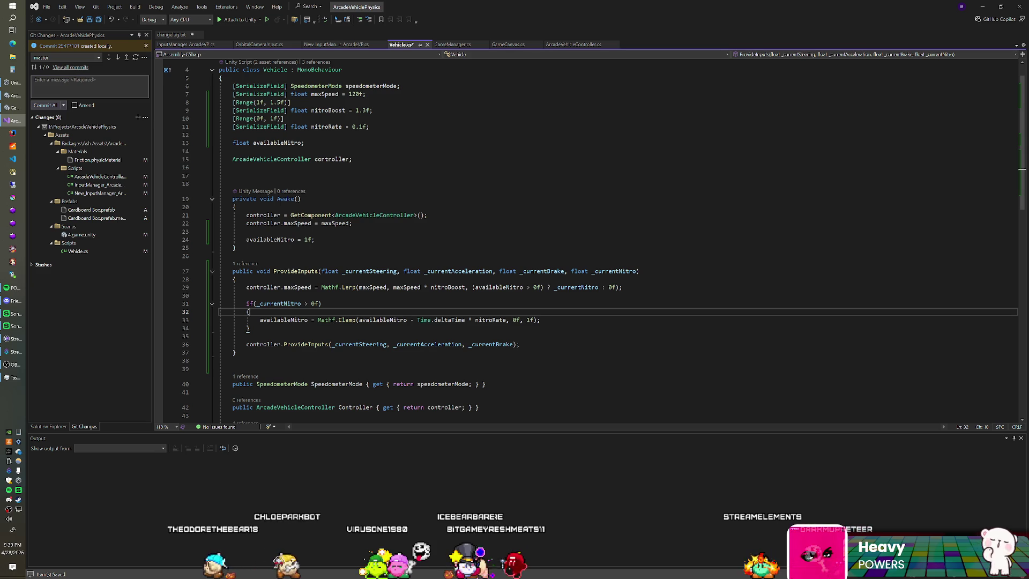
pyautogui.click(321, 303)
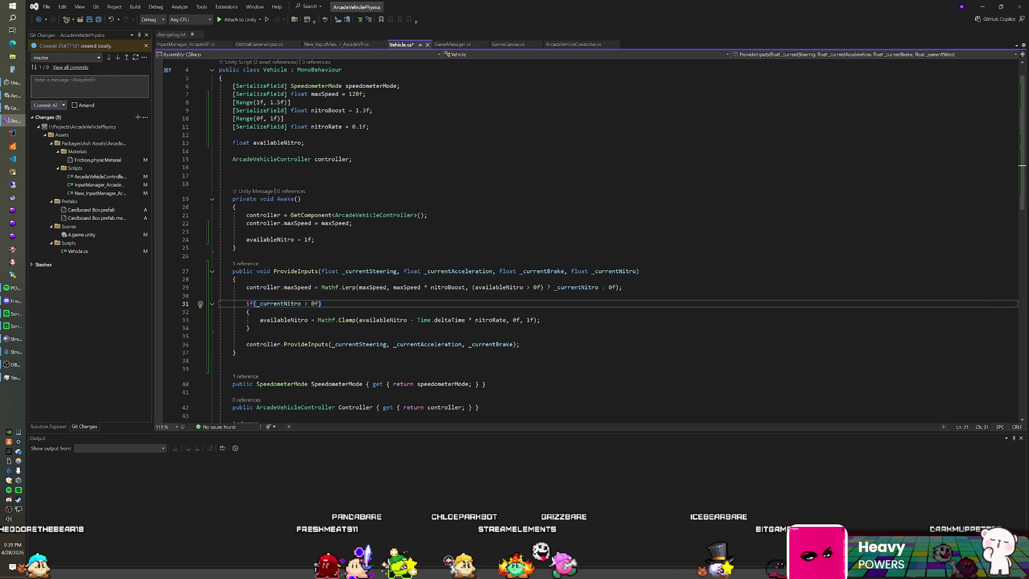
pyautogui.press('Down')
pyautogui.press('Down')
pyautogui.press('Down')
pyautogui.hotkey('shift', 'Up')
pyautogui.hotkey('shift', 'End')
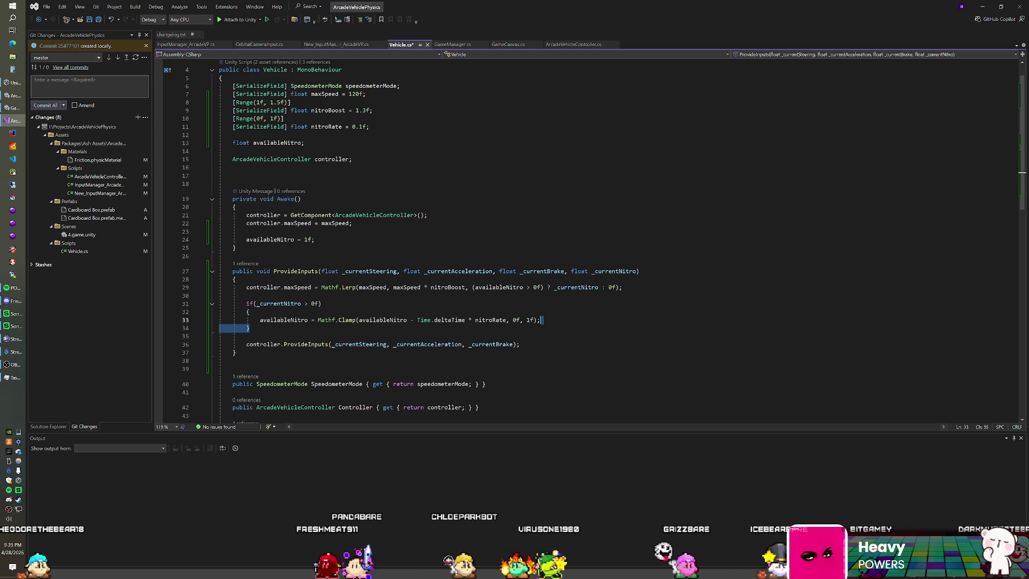
pyautogui.press('BackSpace')
pyautogui.press('Up')
pyautogui.press('BackSpace')
pyautogui.press('BackSpace')
pyautogui.press('BackSpace')
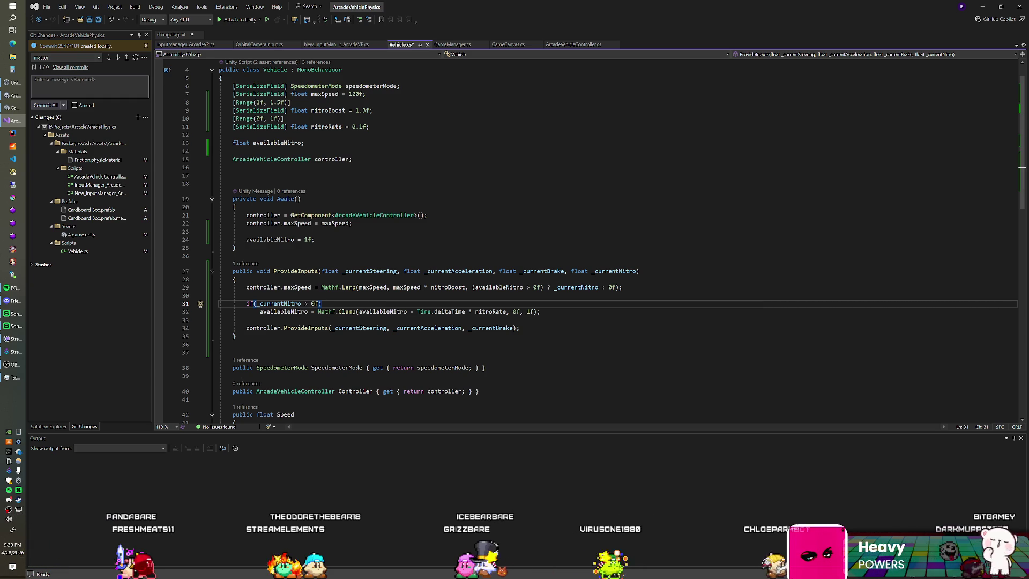
# Save Vehicle.cs and review the if (_currentNitro > 0f) nitro-drain lines
pyautogui.hotkey('ctrl', 's')
pyautogui.click(246, 295)
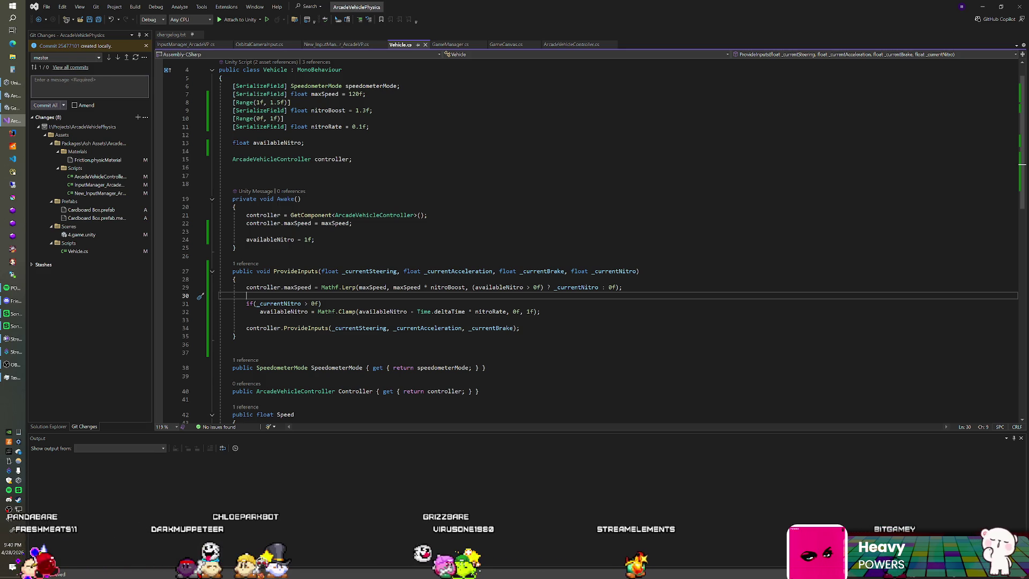
pyautogui.click(322, 304)
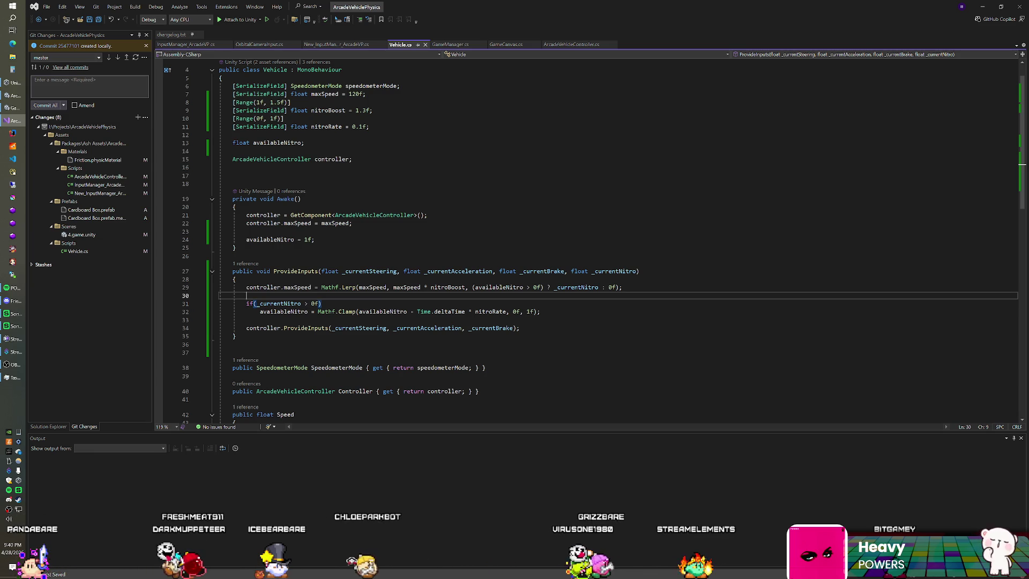
pyautogui.click(540, 311)
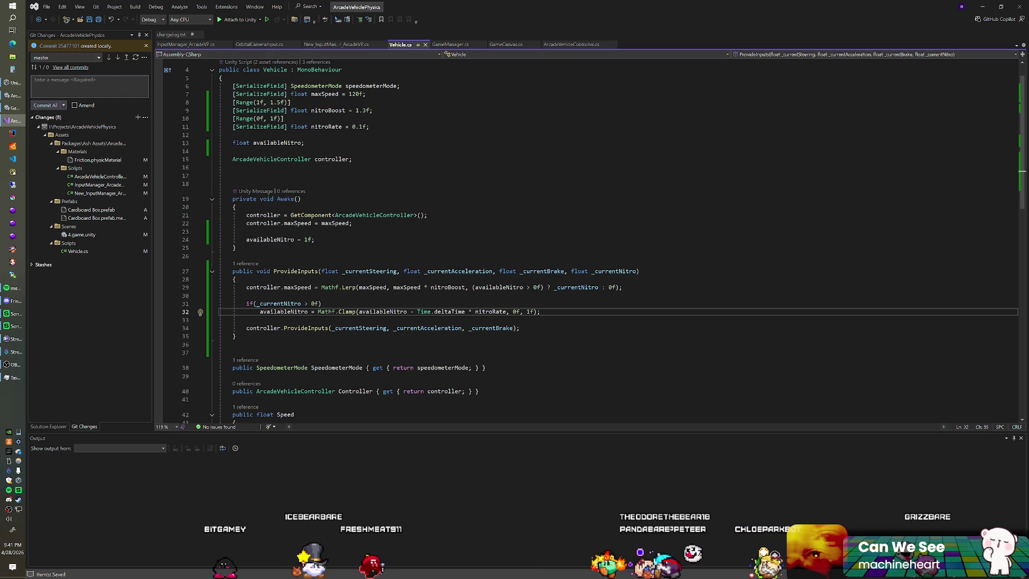
pyautogui.click(322, 303)
pyautogui.click(246, 295)
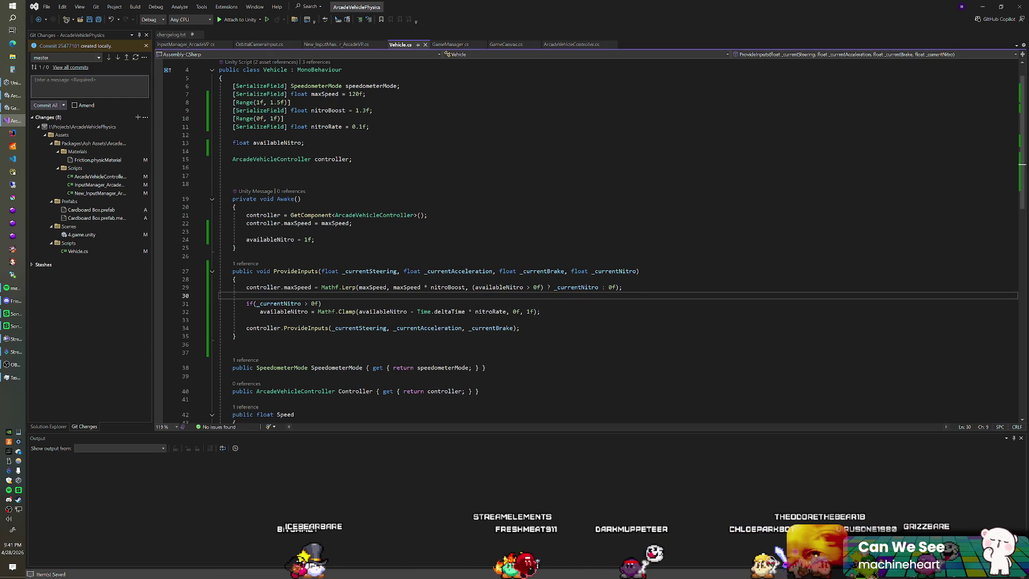
pyautogui.click(542, 312)
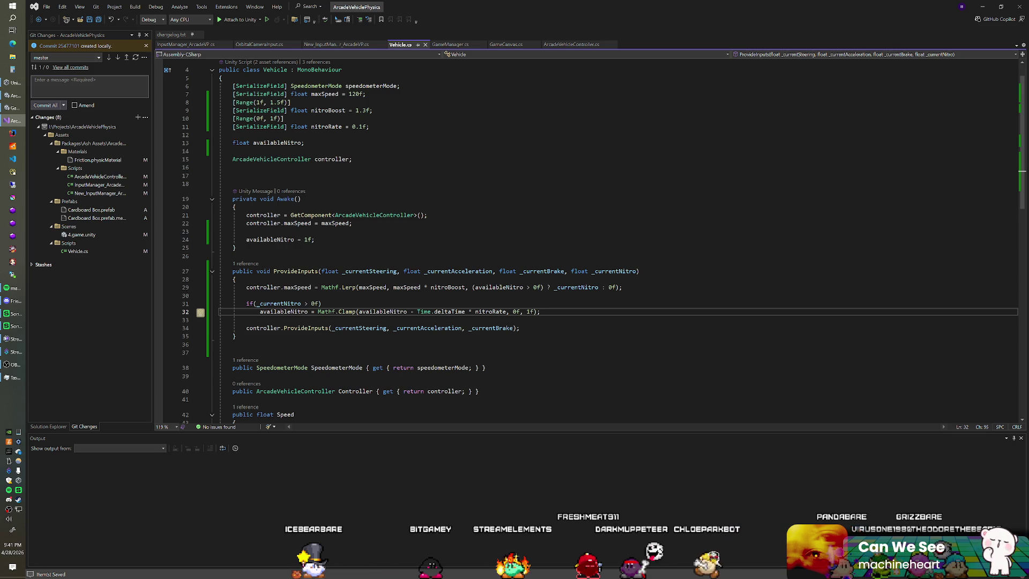
pyautogui.click(321, 304)
pyautogui.click(540, 311)
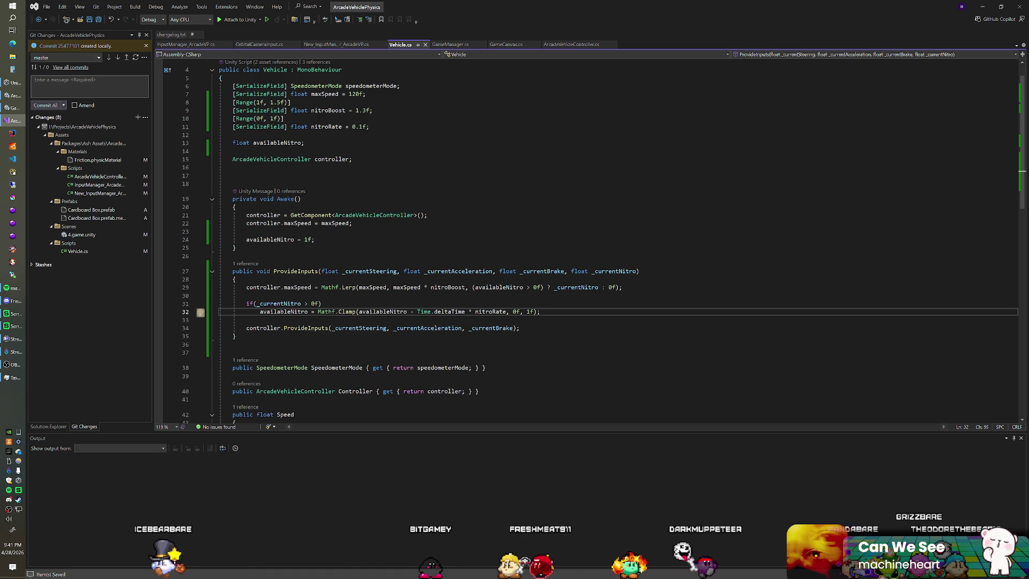
pyautogui.click(322, 303)
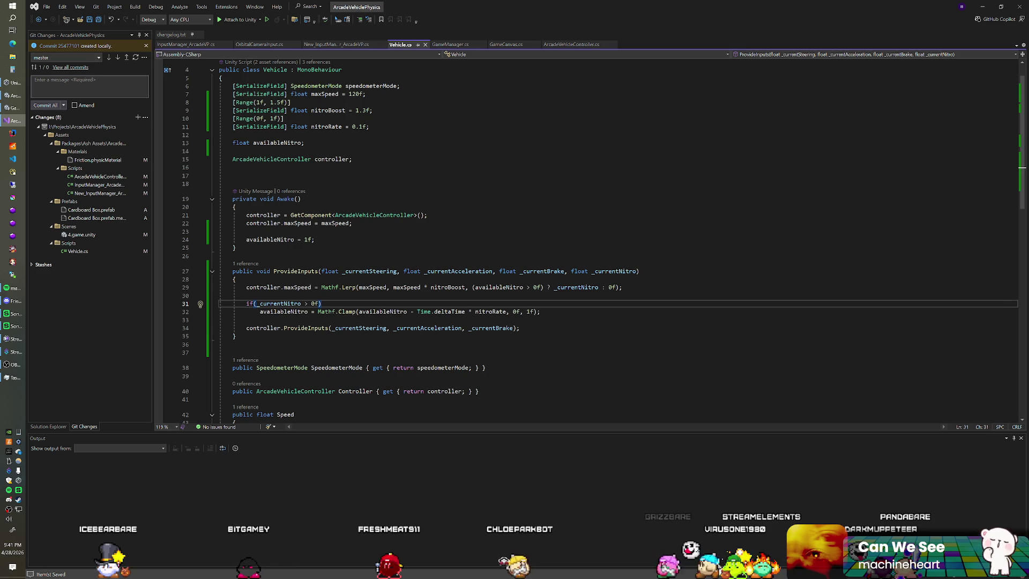
pyautogui.click(540, 312)
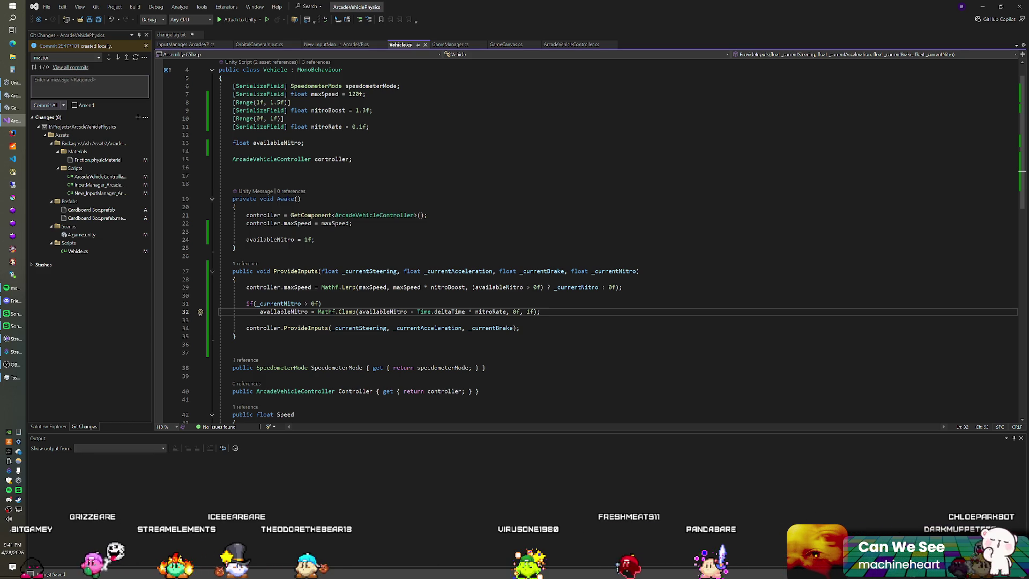
pyautogui.click(322, 304)
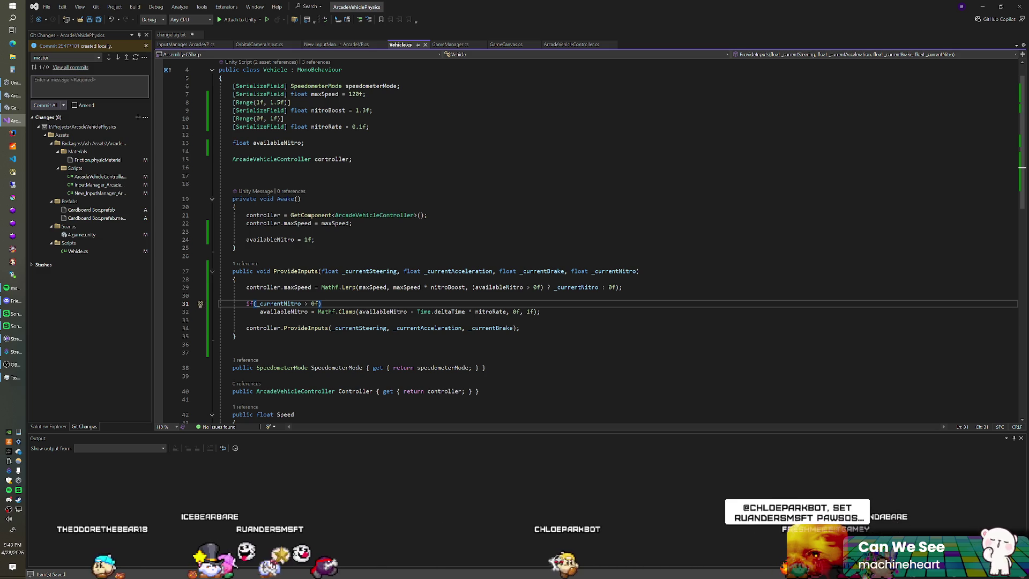
# Return to the line above the nitro check, then bring the penguin cookie image search forward
pyautogui.click(246, 295)
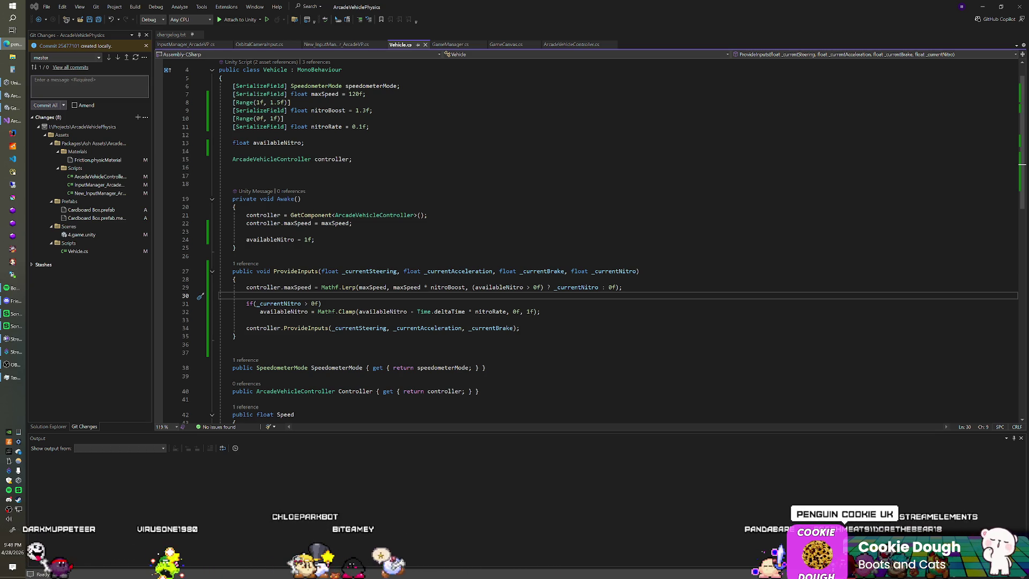
pyautogui.press('super+shift+Left')
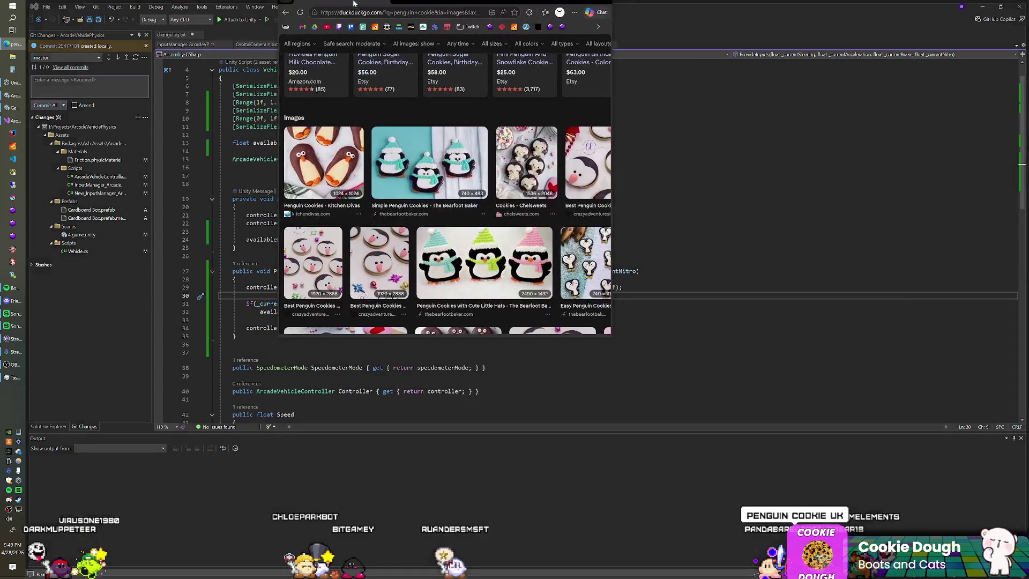
# Scroll the penguin cookie image results and preview the Simple Penguin Cookies image
pyautogui.scroll(-1, 557, 190)
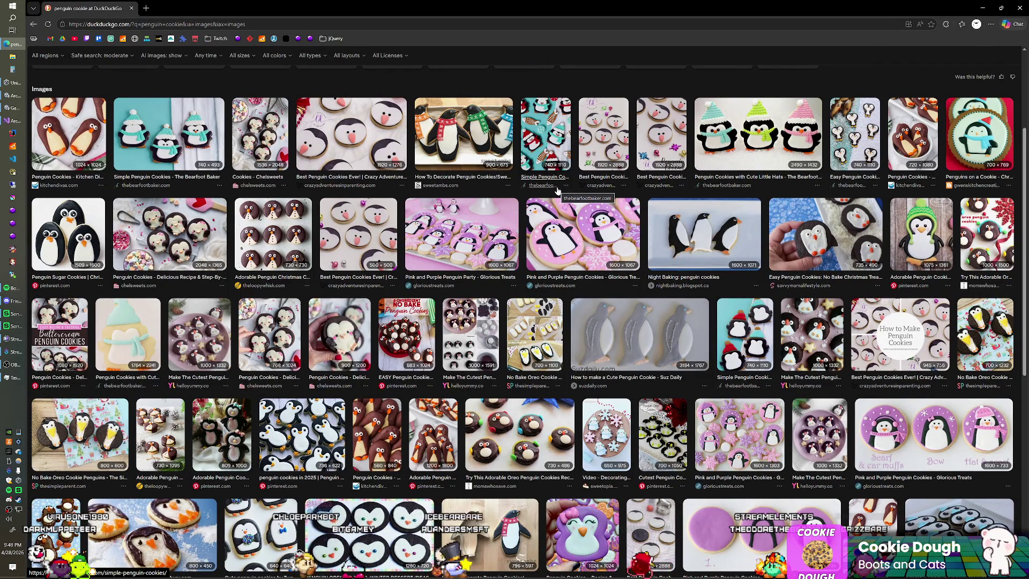
pyautogui.scroll(2, 557, 190)
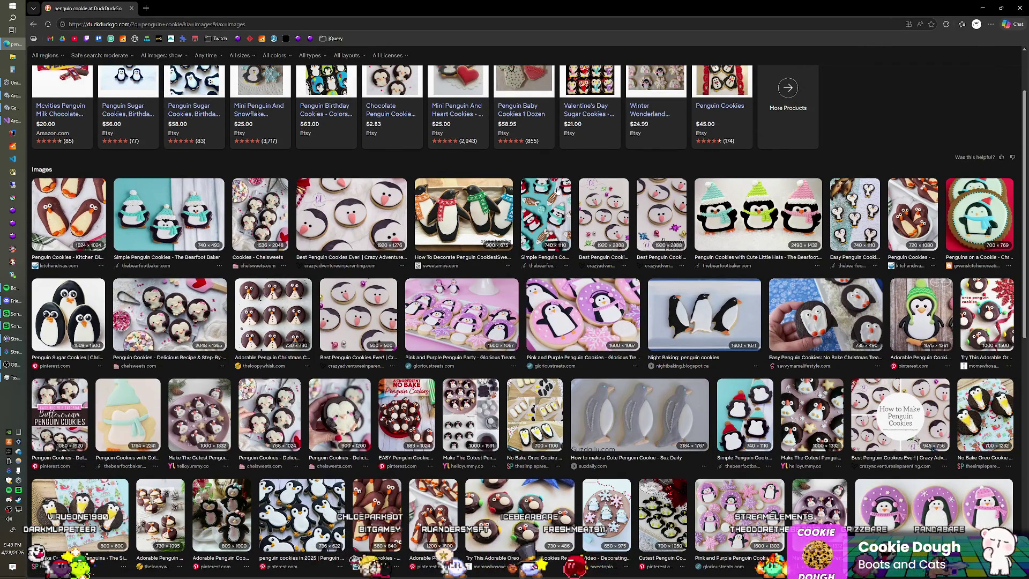
pyautogui.scroll(1, 557, 186)
pyautogui.scroll(1, 319, 165)
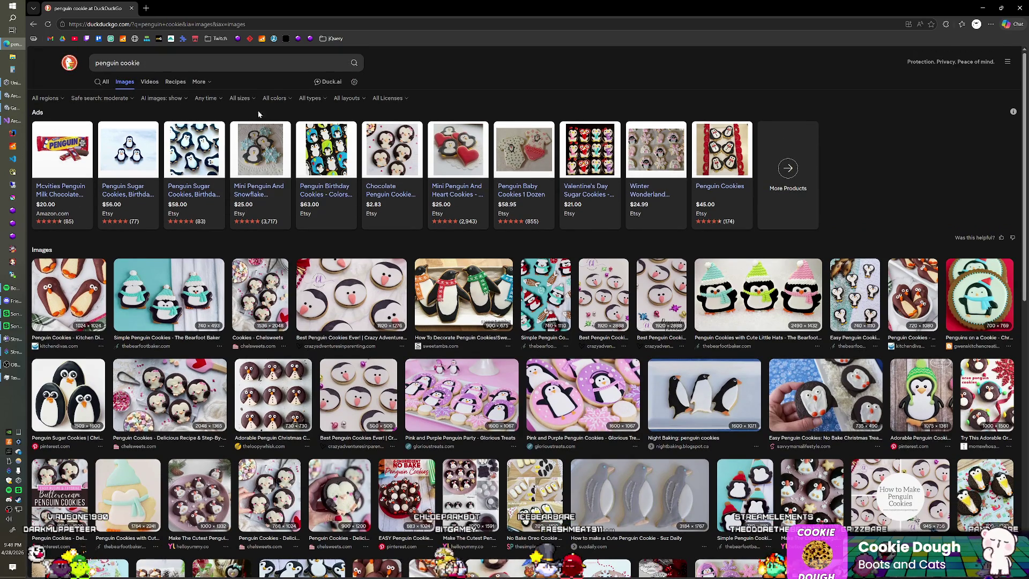
pyautogui.scroll(-3, 252, 107)
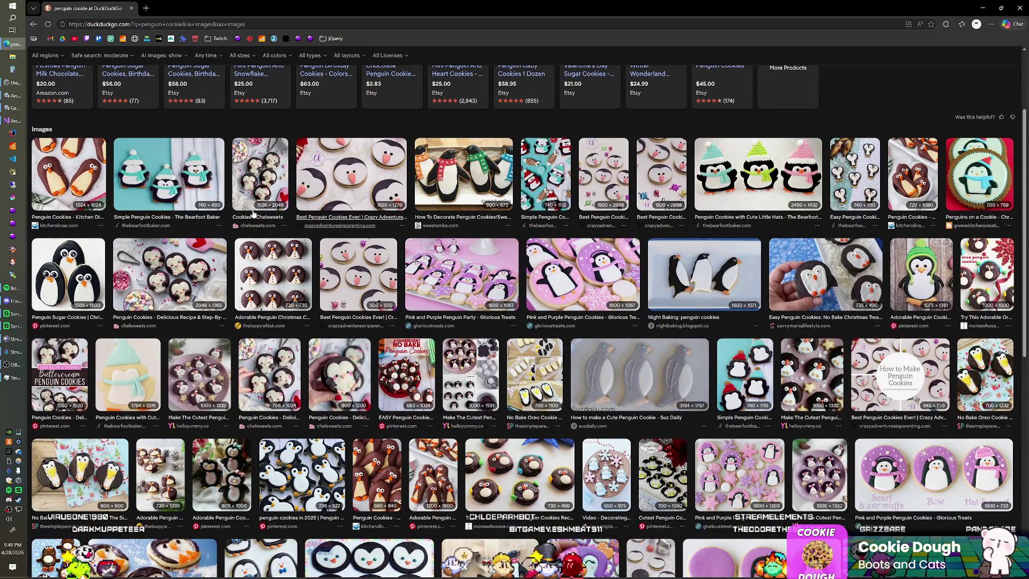
pyautogui.click(188, 183)
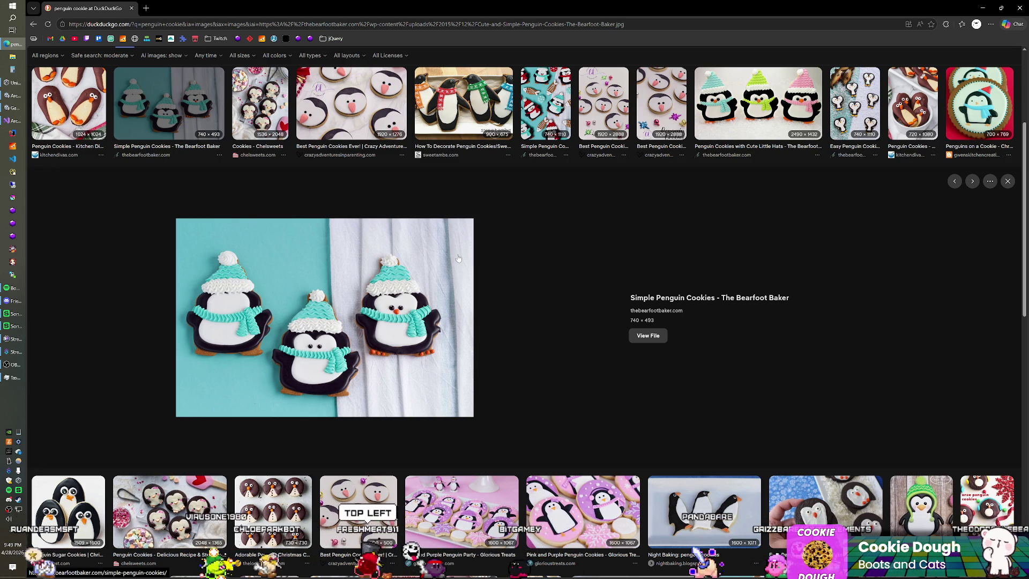
# Open the McVitie's Penguin biscuit Amazon ad, then close it to return to the results
pyautogui.scroll(-1, 458, 258)
pyautogui.scroll(4, 428, 257)
pyautogui.scroll(1, 403, 255)
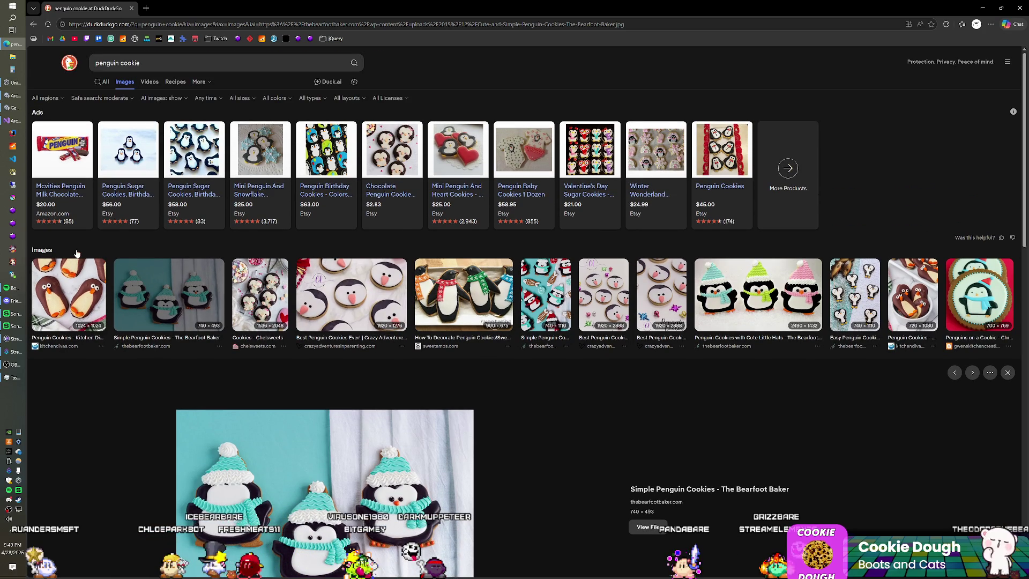
pyautogui.click(62, 154)
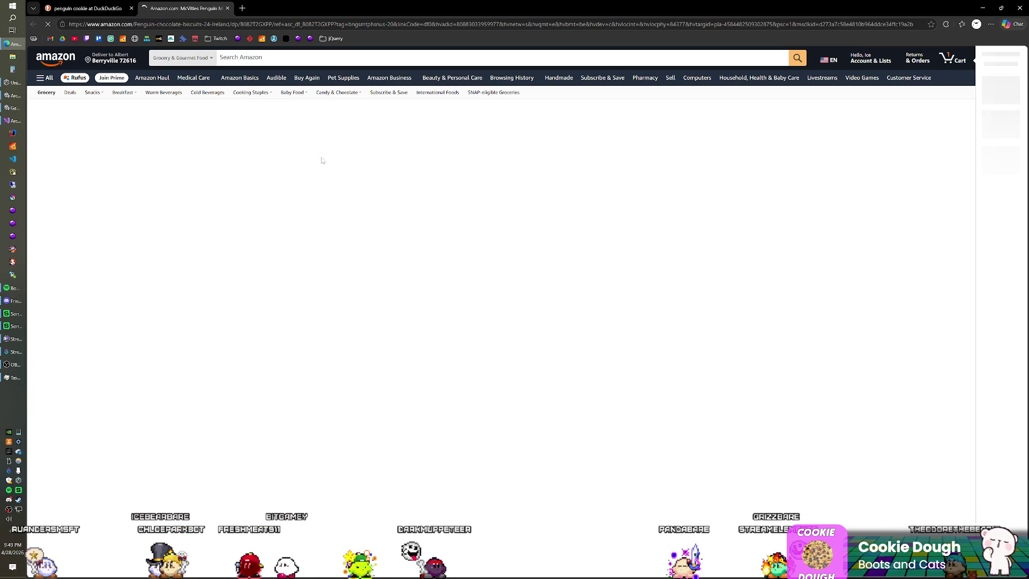
pyautogui.click(228, 8)
# Scroll the results again and place the cursor in the search query to refine it
pyautogui.scroll(-1, 91, 152)
pyautogui.scroll(1, 118, 165)
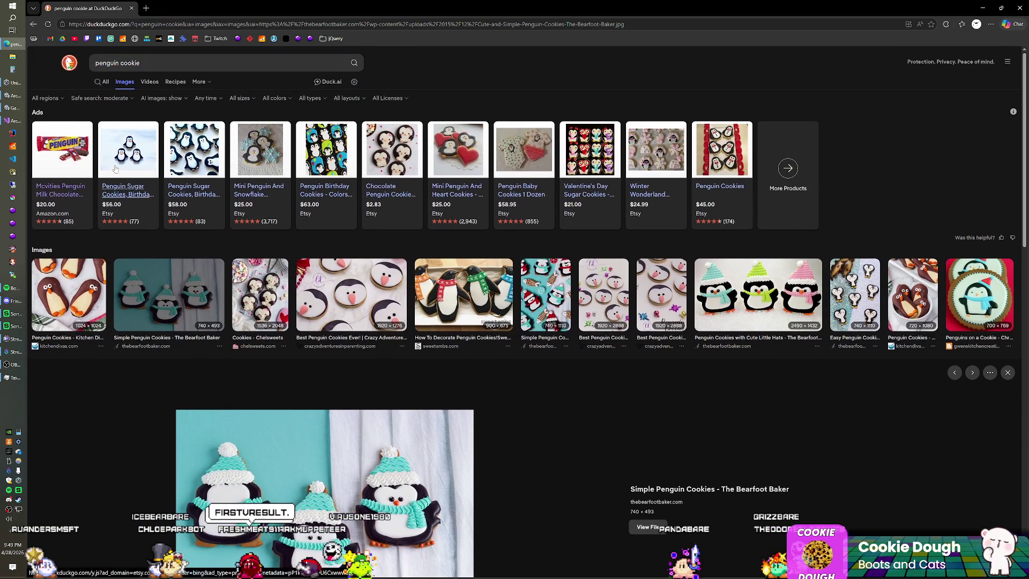
pyautogui.scroll(-4, 115, 204)
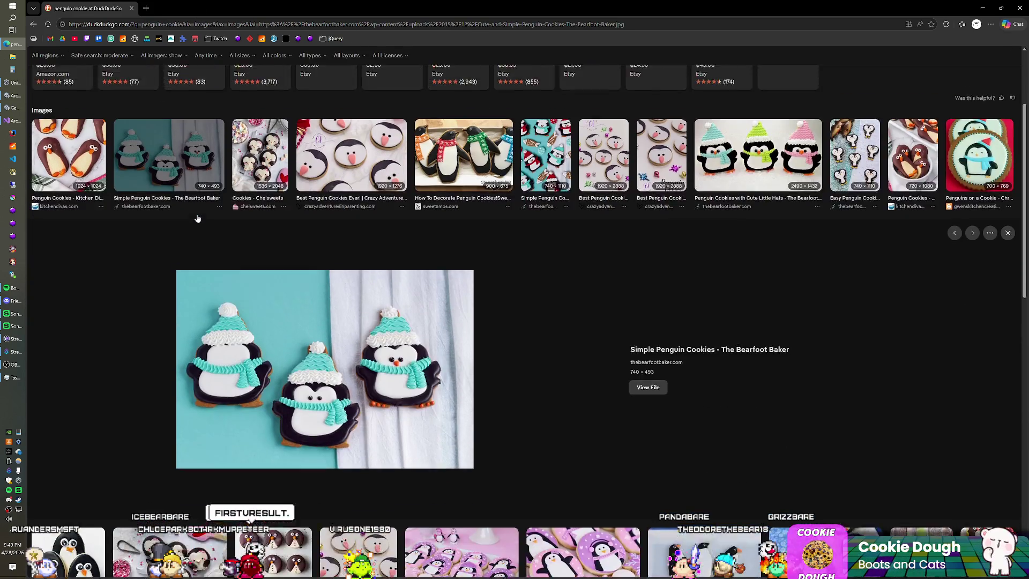
pyautogui.scroll(4, 195, 218)
pyautogui.click(140, 63)
# Add 'uk' to the query and run the 'penguin cookie uk' image search
pyautogui.write('uk')
pyautogui.press('Return')
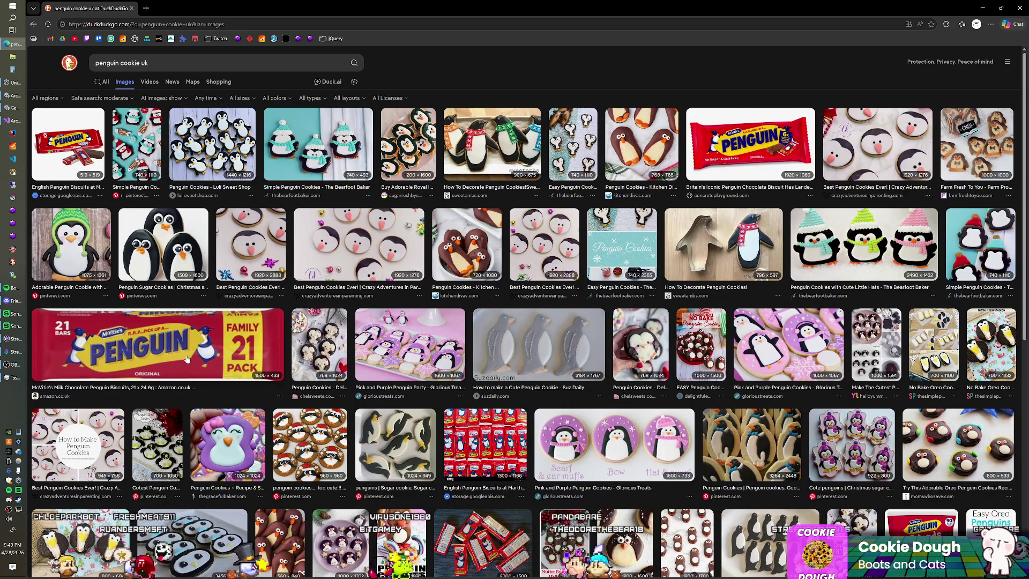
pyautogui.scroll(-1, 486, 311)
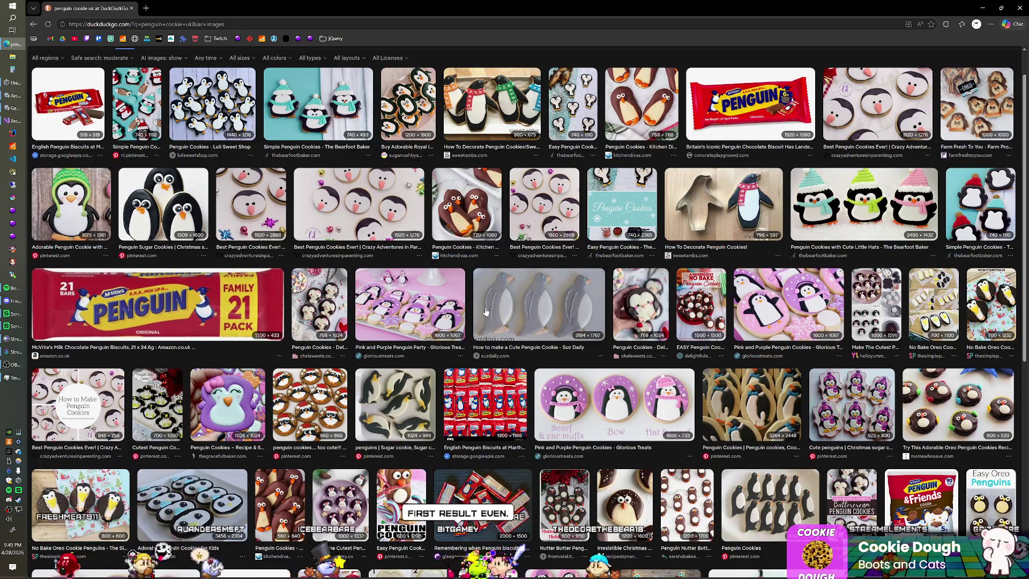
pyautogui.scroll(1, 485, 312)
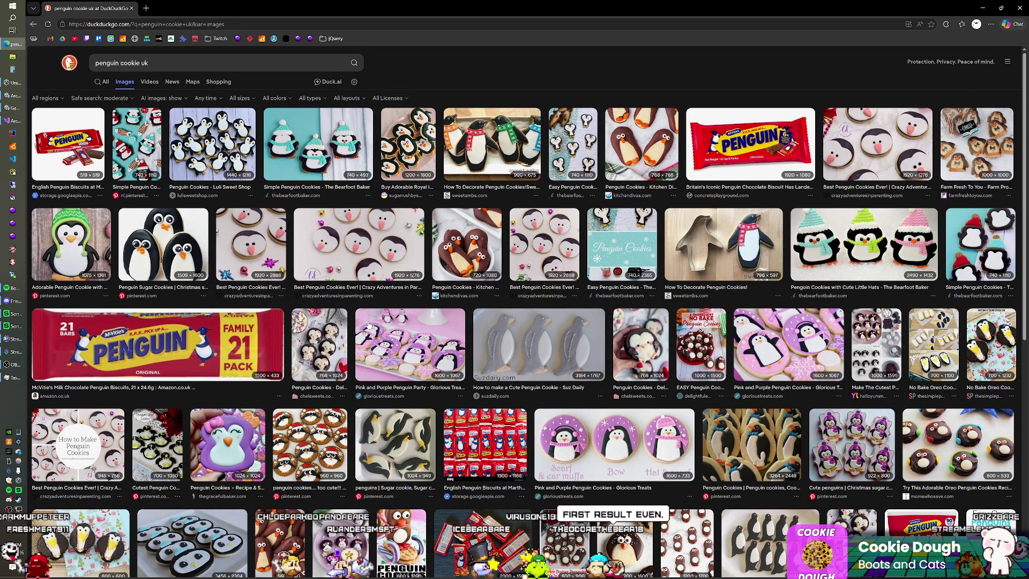
# Preview the How To Decorate Penguin Cookies, English Penguin Biscuits and polar bear cookies images
pyautogui.click(474, 156)
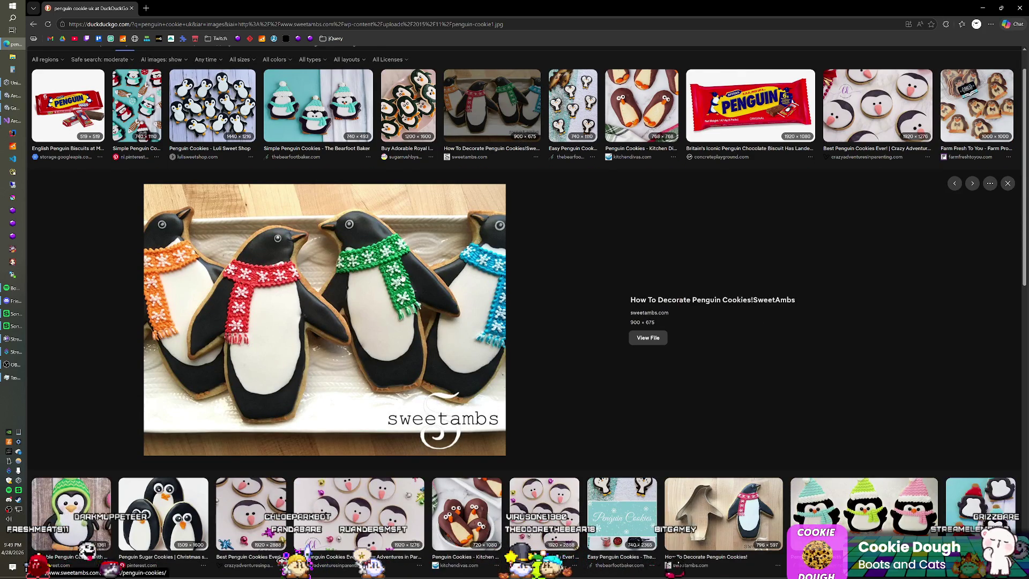
pyautogui.scroll(1, 402, 276)
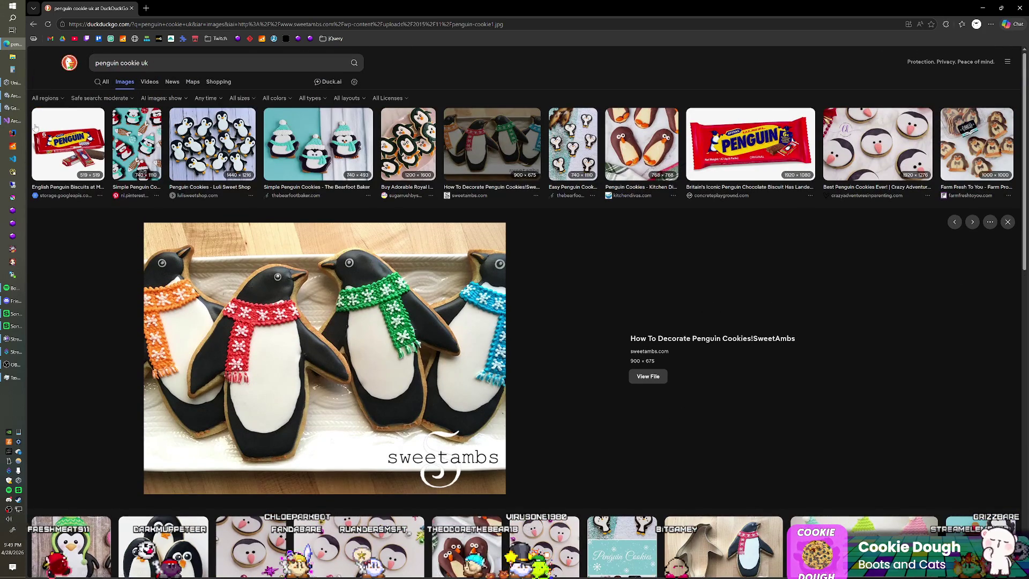
pyautogui.click(52, 145)
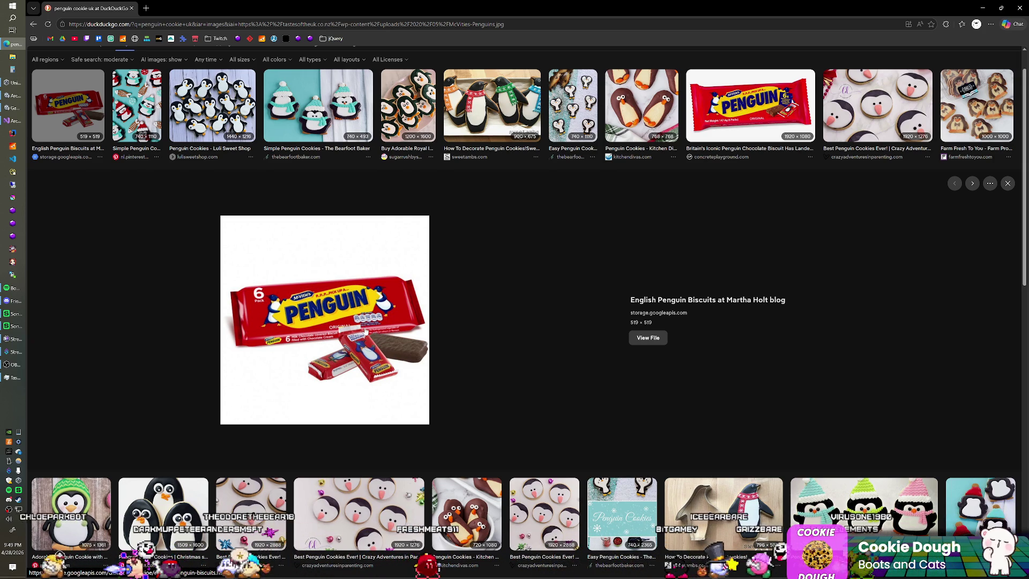
pyautogui.scroll(-1, 365, 330)
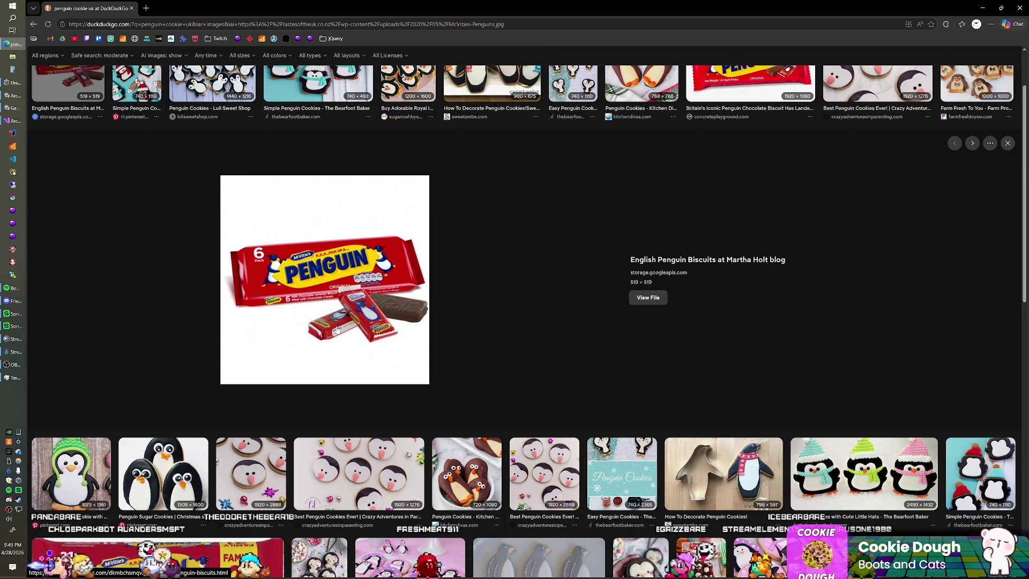
pyautogui.scroll(-12, 325, 316)
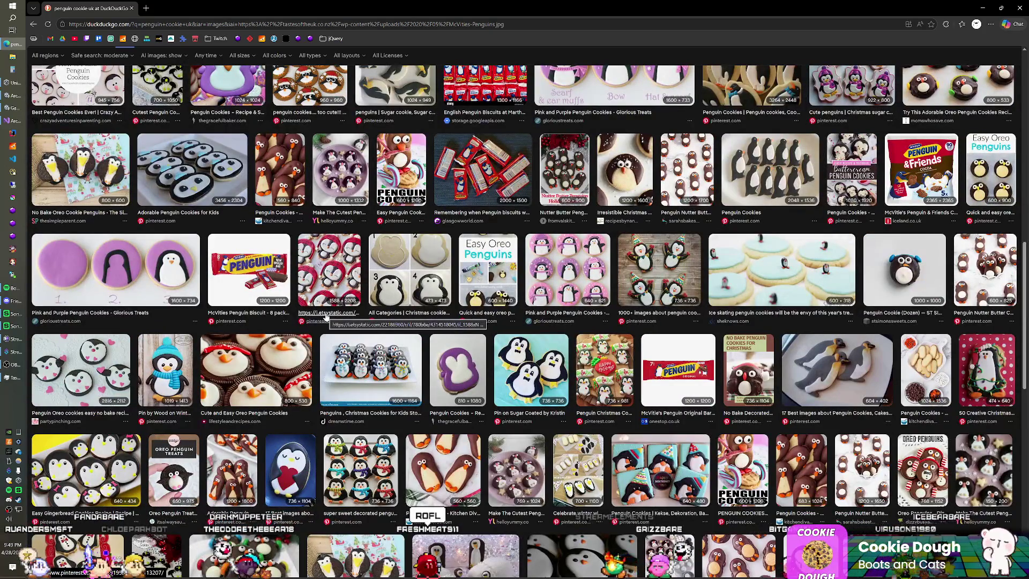
pyautogui.scroll(-15, 325, 316)
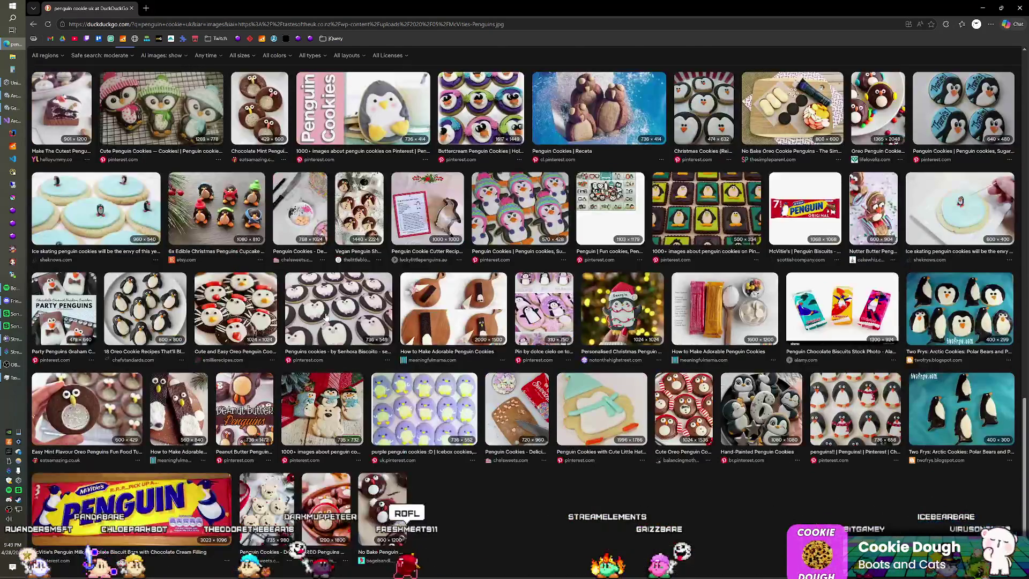
pyautogui.scroll(-2, 326, 316)
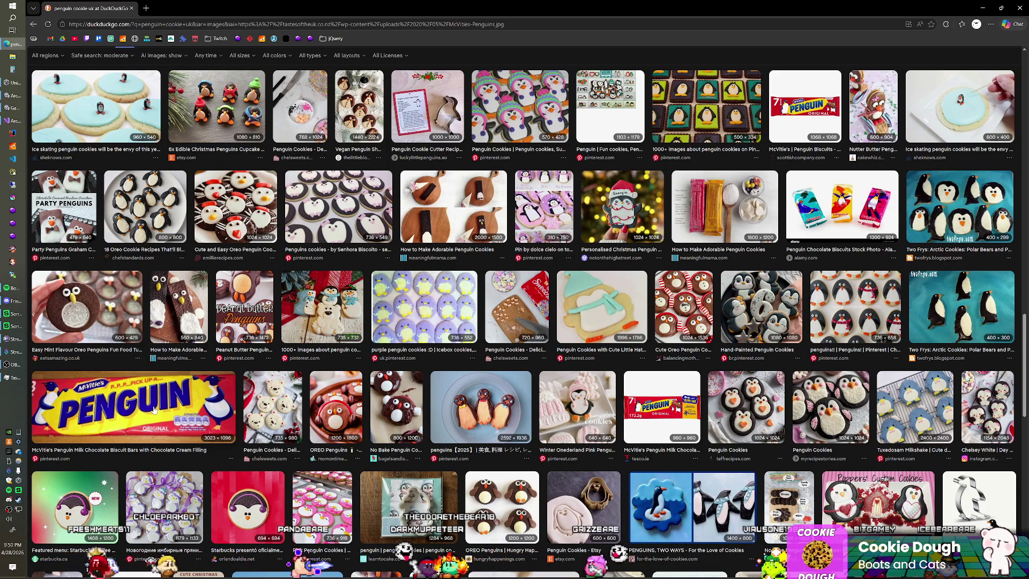
pyautogui.click(266, 435)
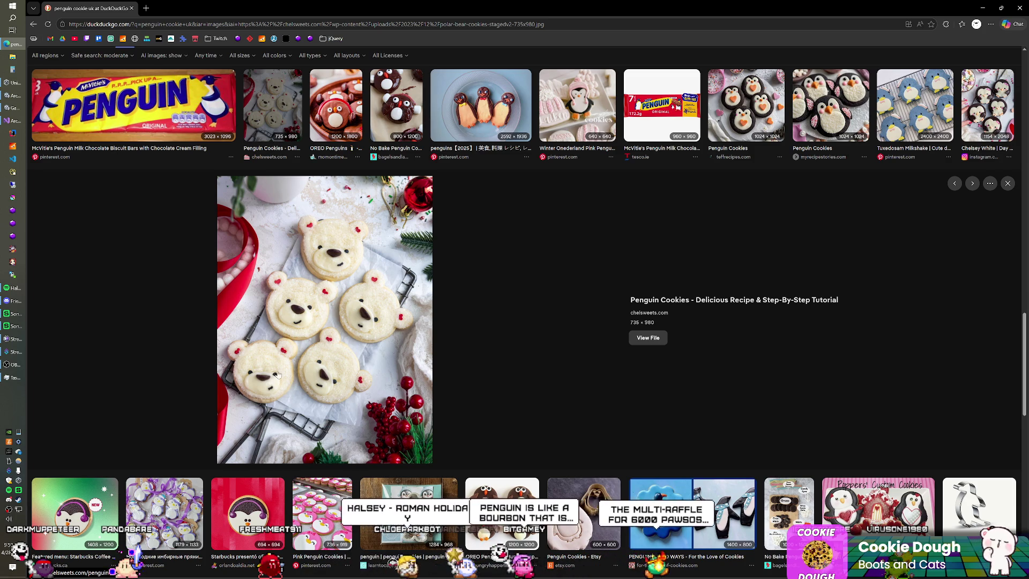
# Scroll the results and open a larger view of the McVitie's Penguin biscuit image
pyautogui.scroll(2, 278, 375)
pyautogui.scroll(-1, 277, 372)
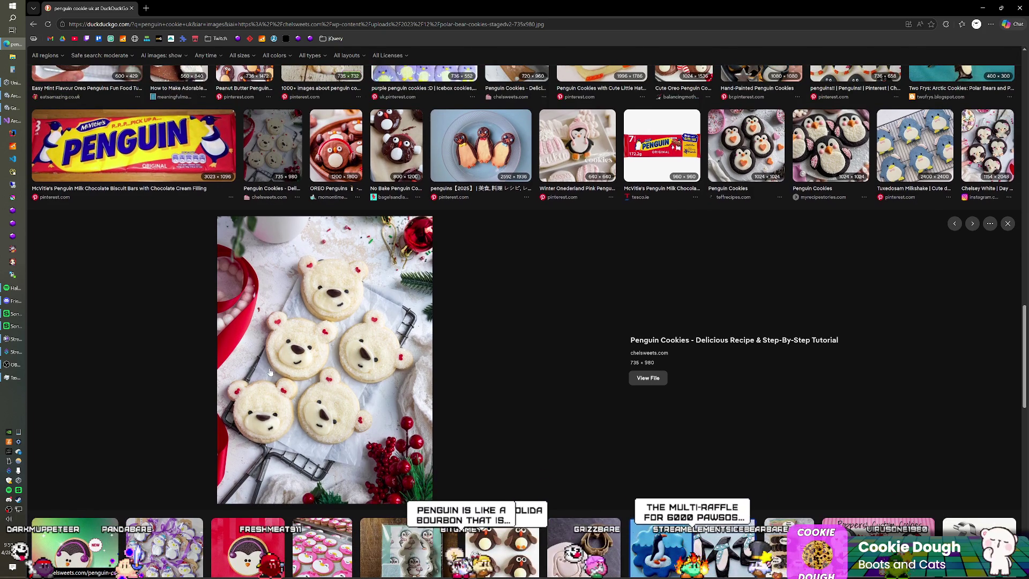
pyautogui.scroll(-1, 270, 371)
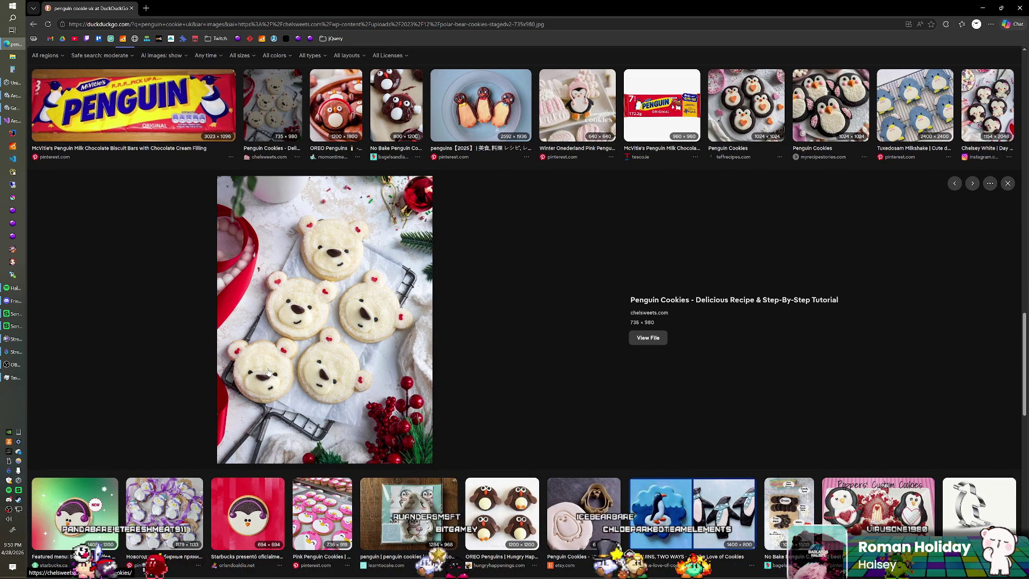
pyautogui.scroll(-8, 268, 371)
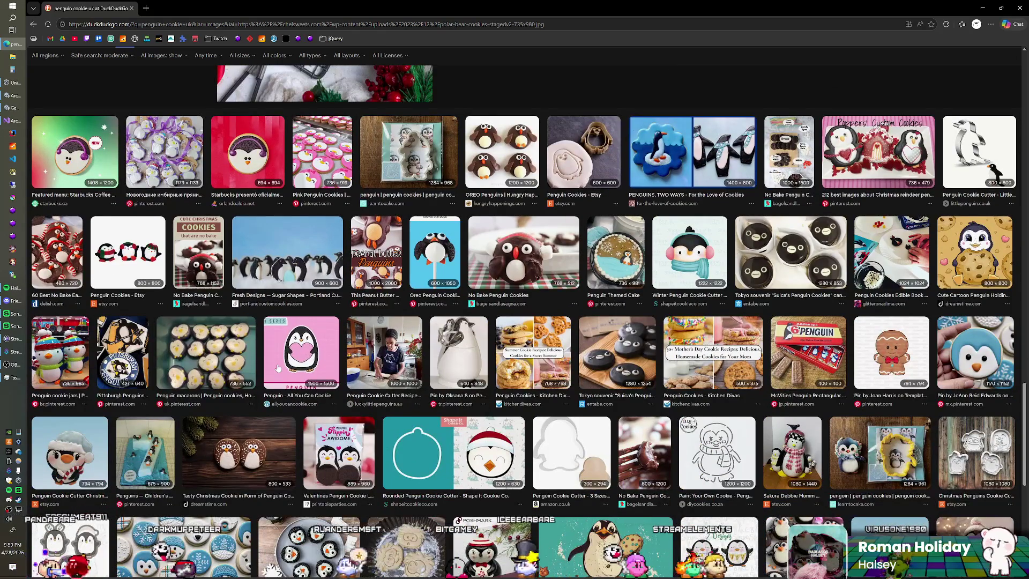
pyautogui.scroll(-3, 278, 368)
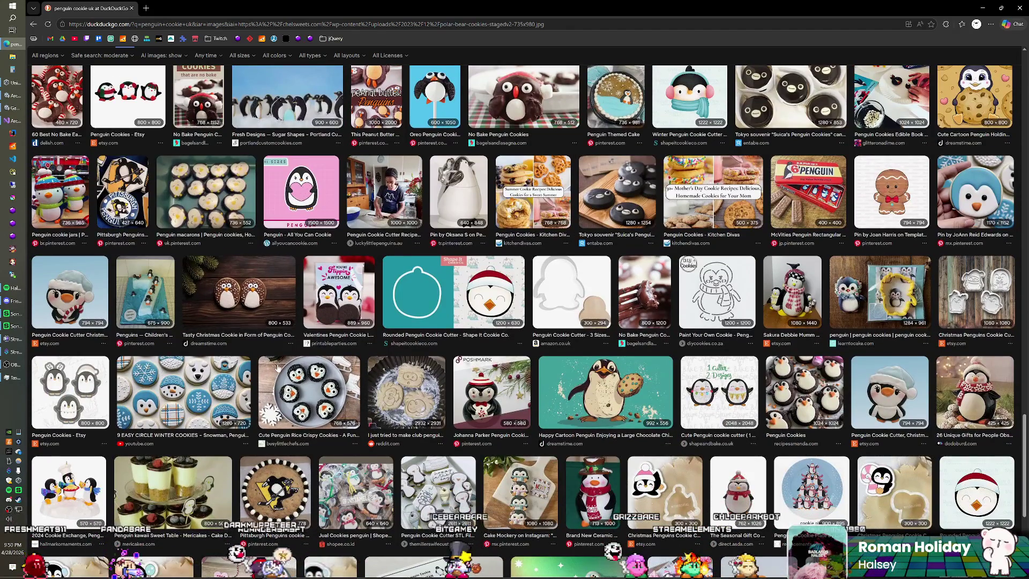
pyautogui.scroll(-2, 278, 368)
pyautogui.scroll(3, 277, 367)
pyautogui.scroll(1, 278, 367)
pyautogui.scroll(3, 277, 367)
pyautogui.scroll(-2, 278, 368)
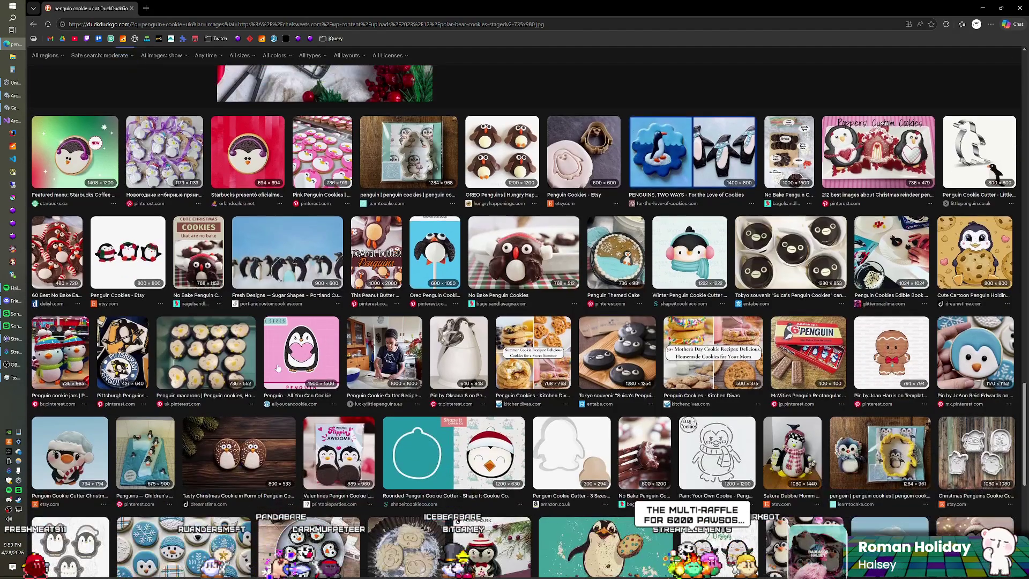
pyautogui.scroll(-1, 278, 368)
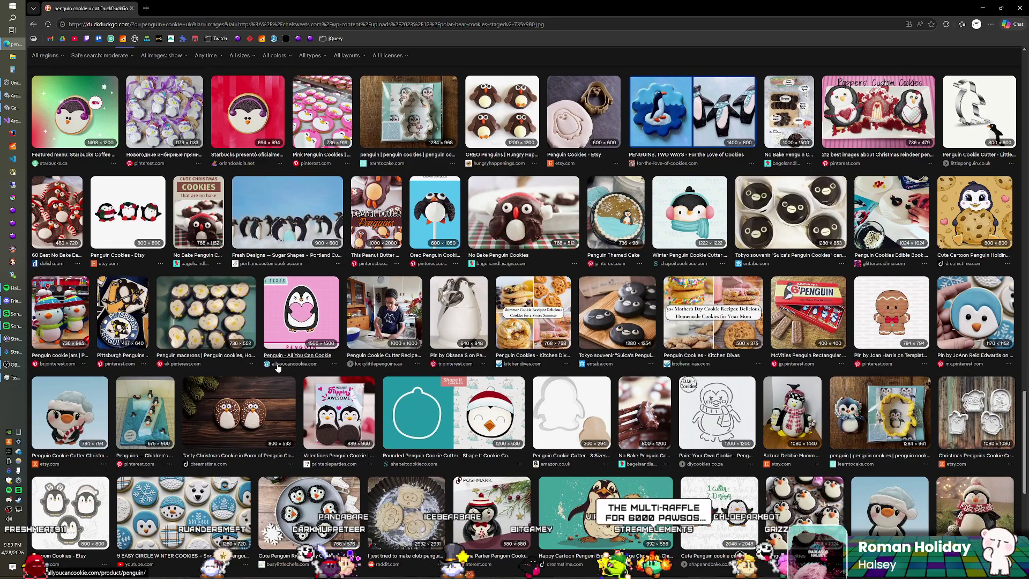
pyautogui.scroll(2, 277, 368)
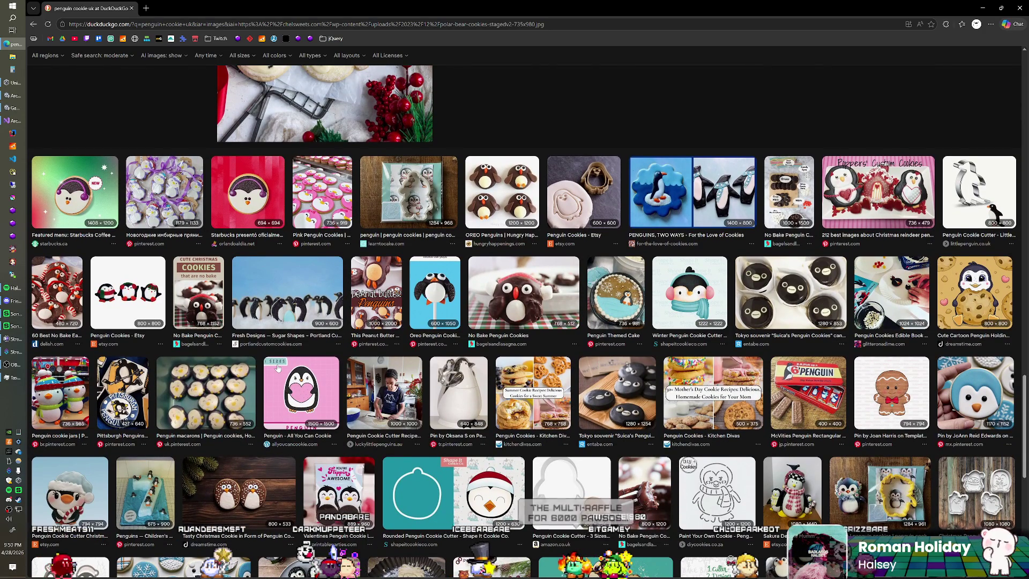
pyautogui.click(201, 303)
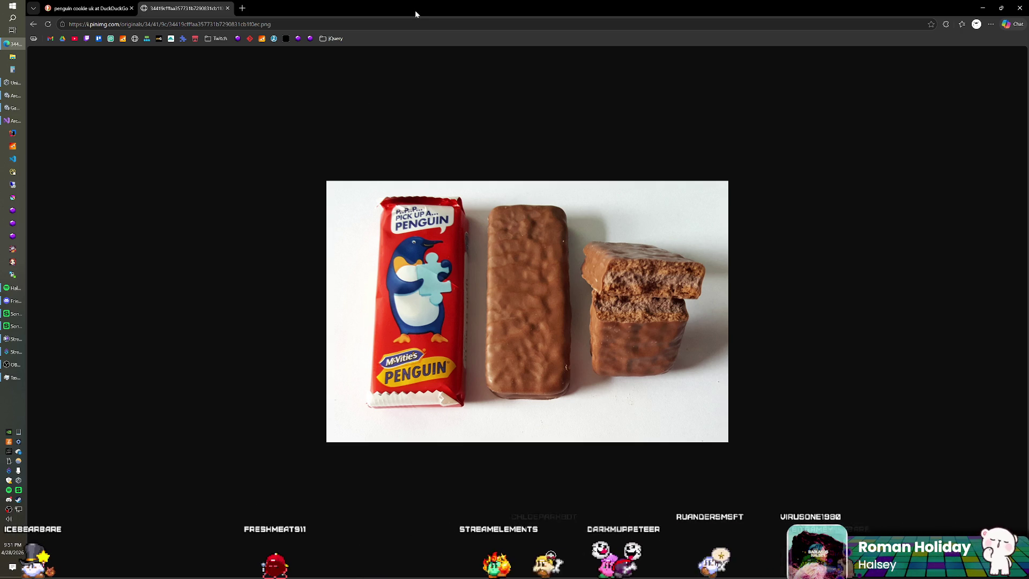
# Minimise Edge to see the Vehicle.cs code, then restore the penguin cookie image search
pyautogui.click(12, 43)
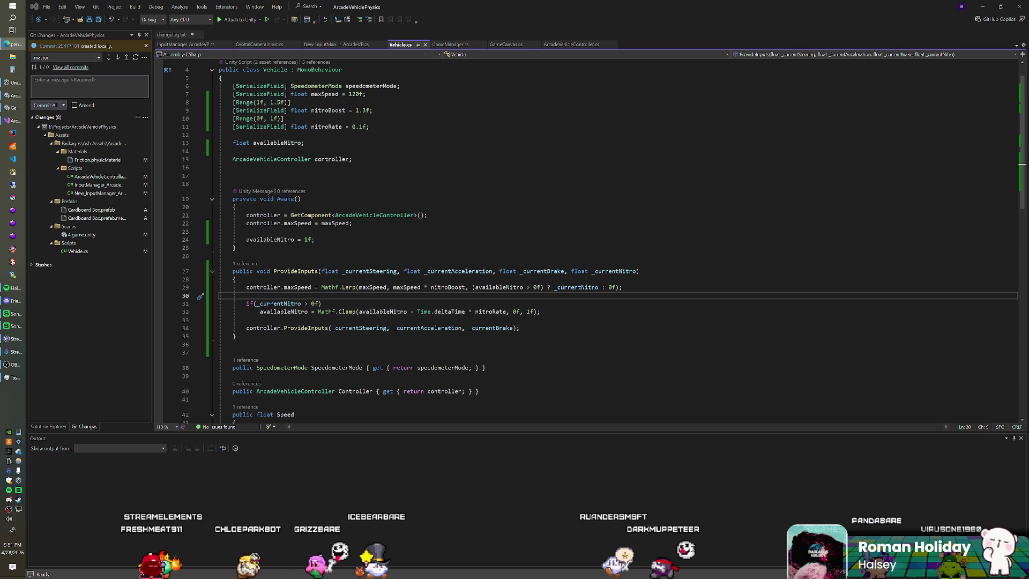
pyautogui.click(15, 44)
# Maximise the browser window and preview the Oreo Penguin Cookie Ball Pops image
pyautogui.moveTo(483, 92); pyautogui.dragTo(466, 2)
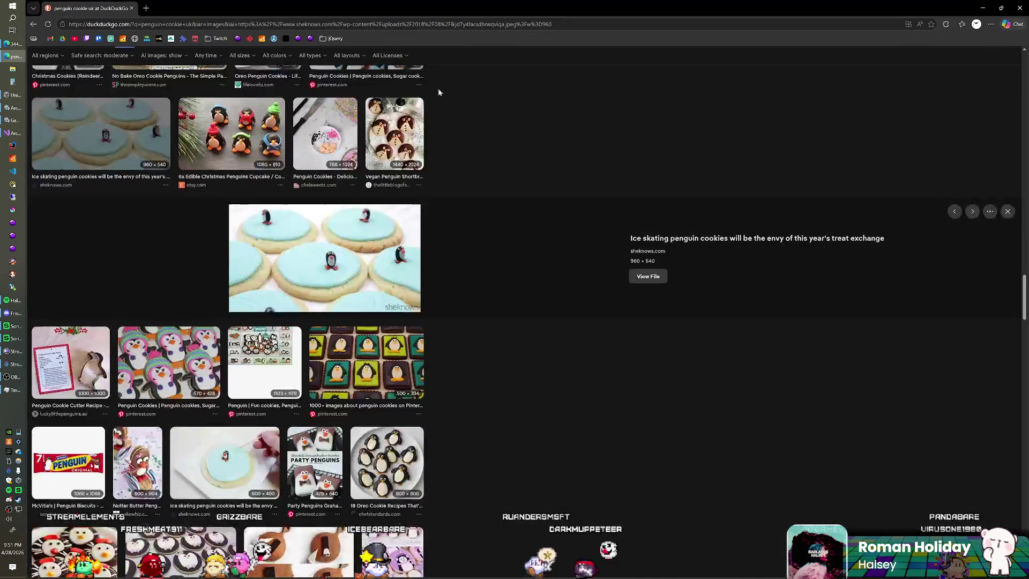
pyautogui.scroll(-10, 364, 192)
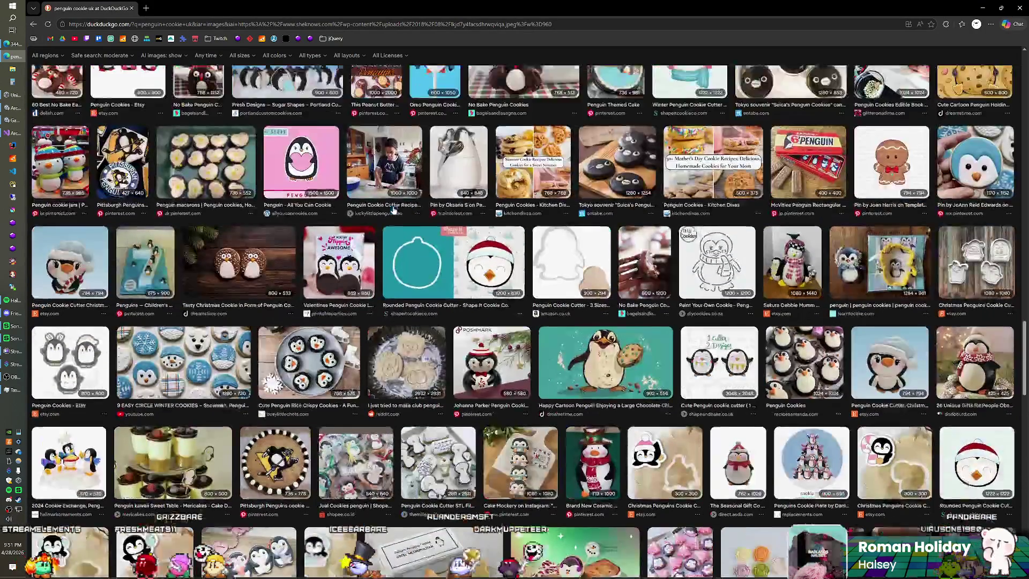
pyautogui.scroll(-5, 392, 210)
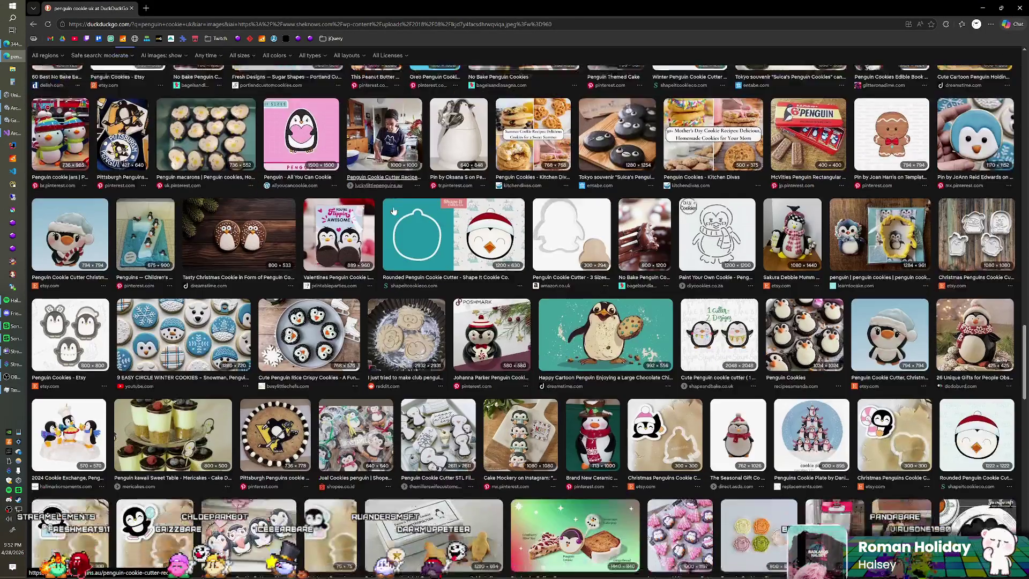
pyautogui.scroll(-10, 393, 210)
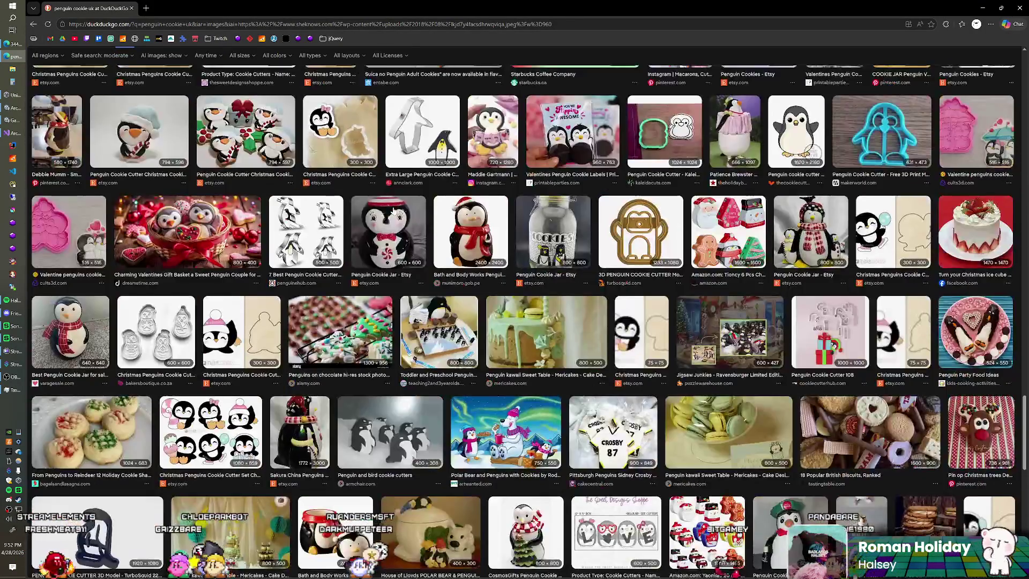
pyautogui.scroll(-10, 393, 210)
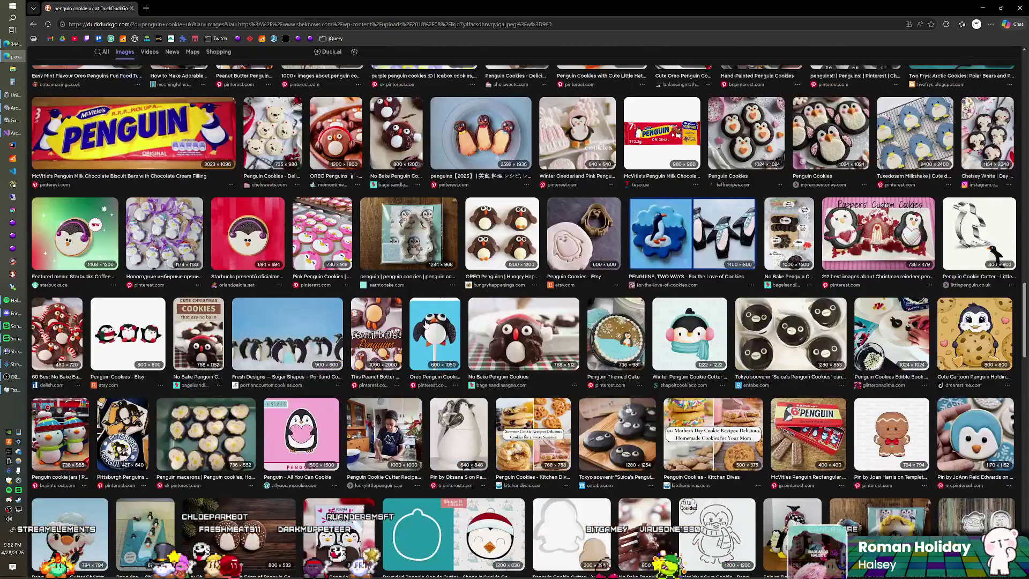
pyautogui.click(425, 331)
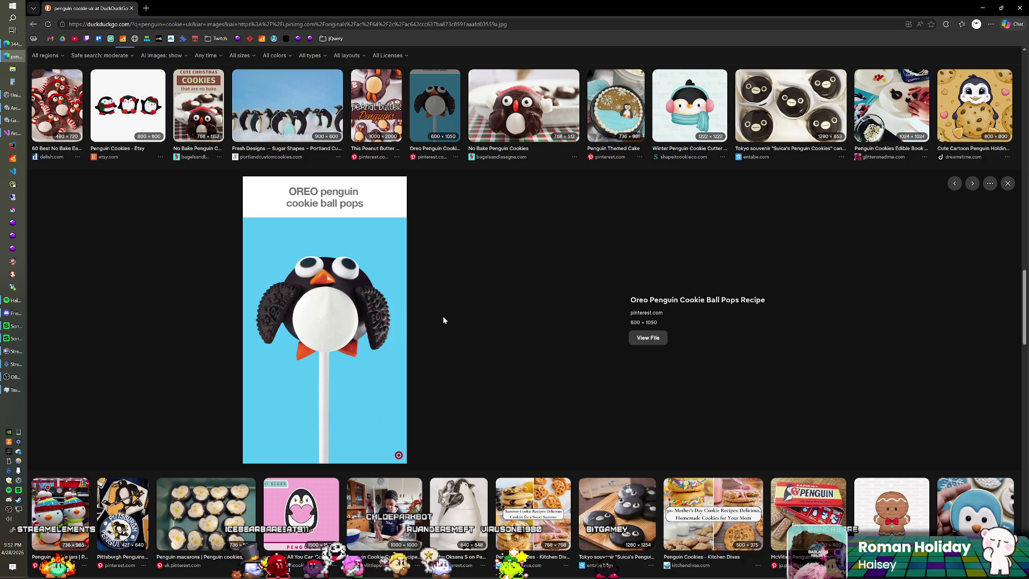
# Preview the ice skating penguin cookies image, then the Oreo Penguin Cookies image
pyautogui.scroll(5, 444, 318)
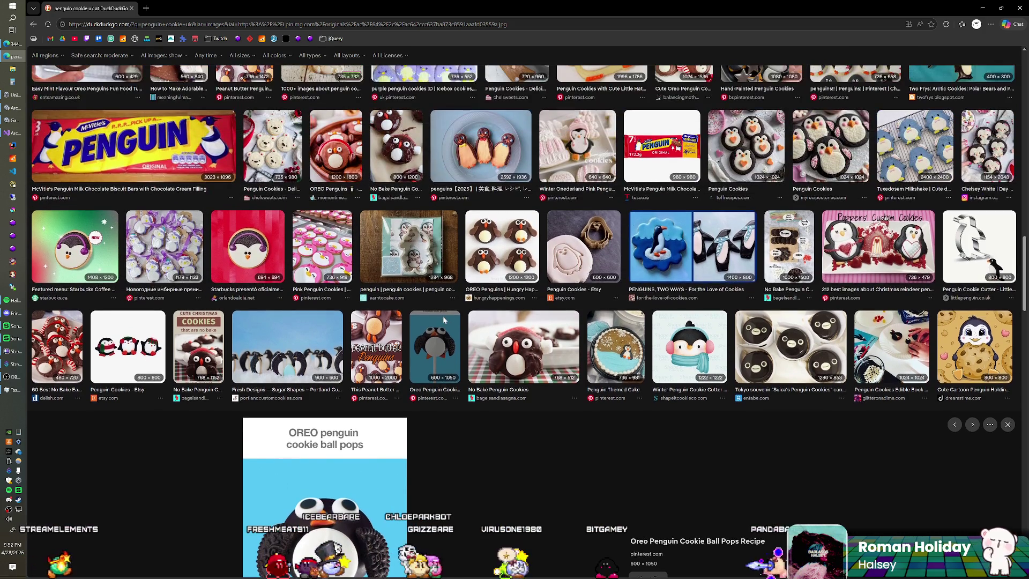
pyautogui.scroll(4, 451, 318)
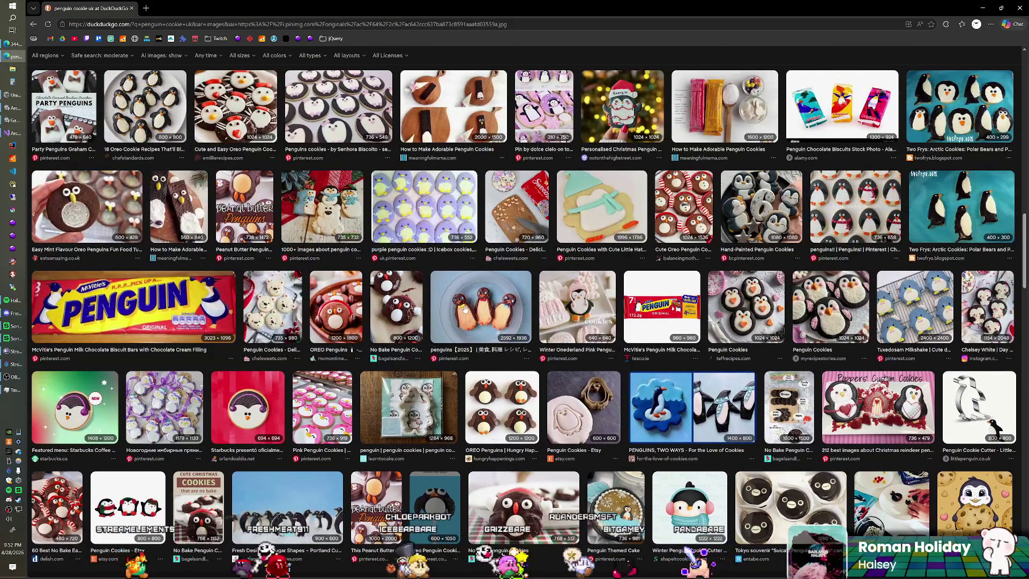
pyautogui.scroll(3, 465, 310)
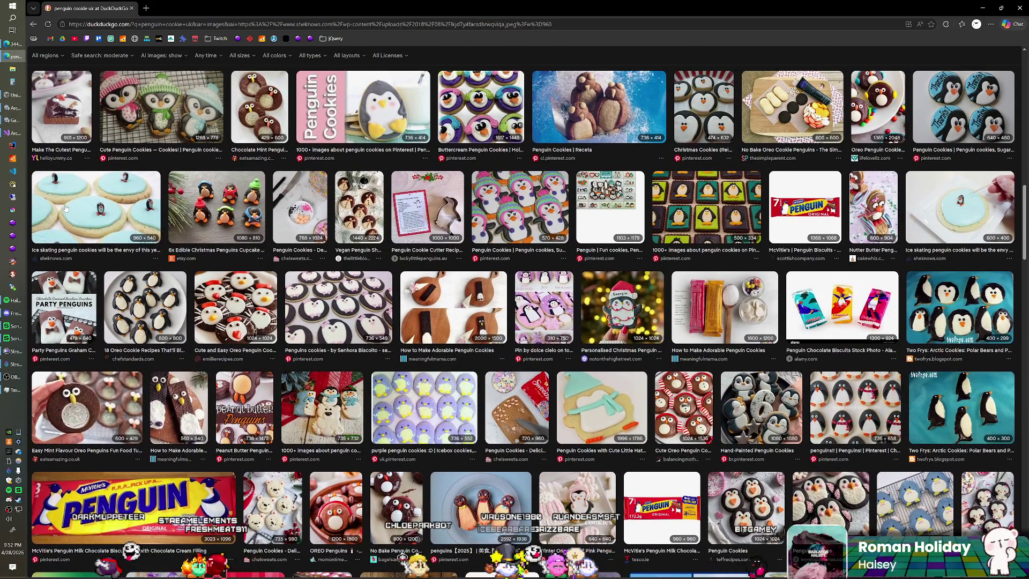
pyautogui.click(97, 220)
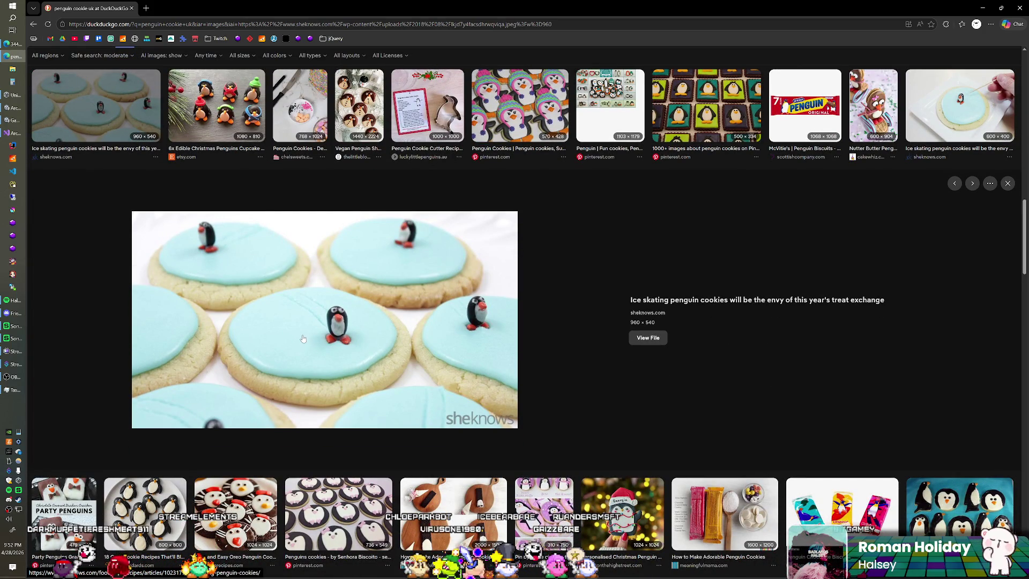
pyautogui.scroll(5, 303, 338)
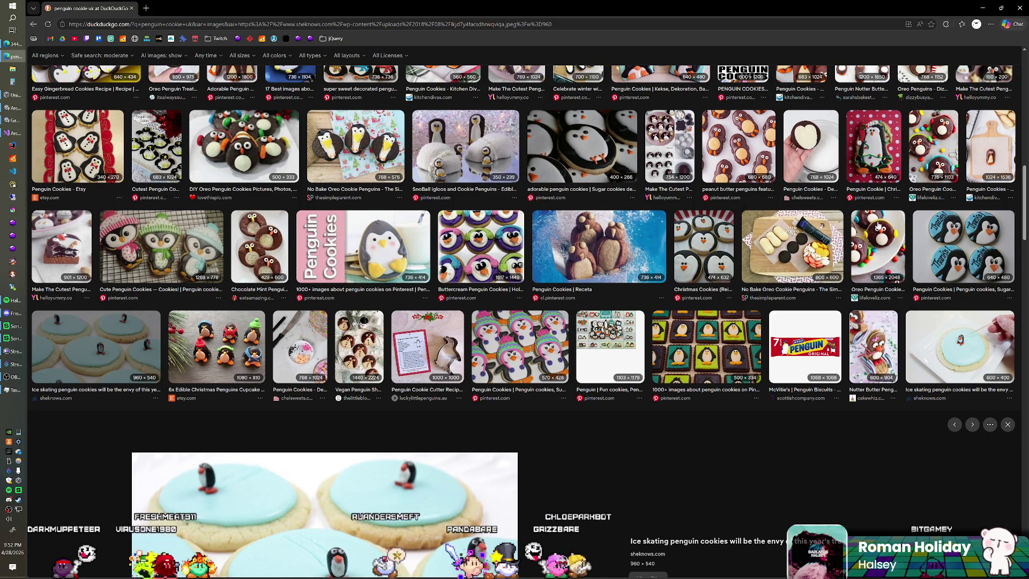
pyautogui.click(877, 247)
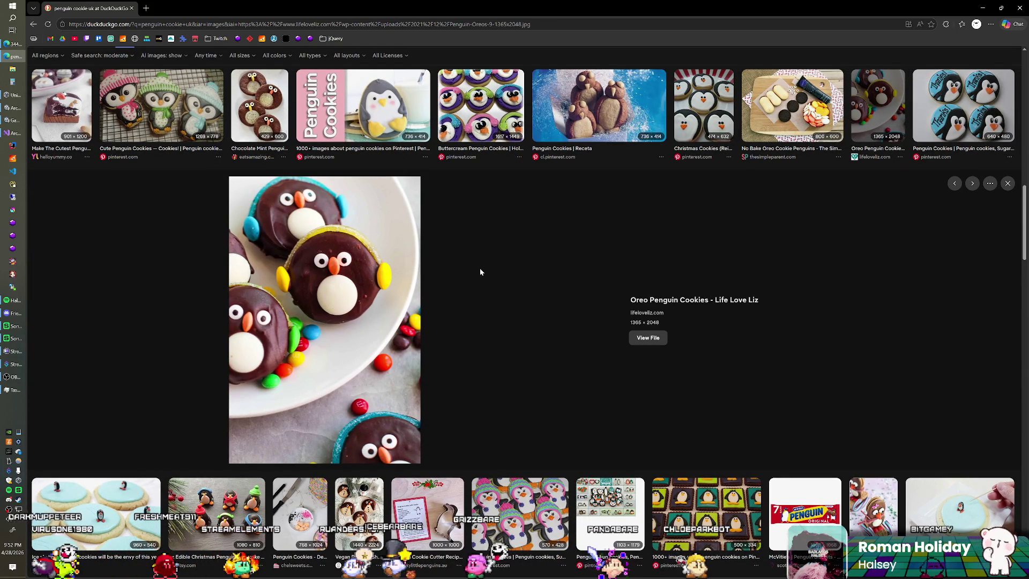
# Preview the Simple Penguin Cookies image at the top, then minimise Edge and switch to Unity
pyautogui.scroll(2, 484, 272)
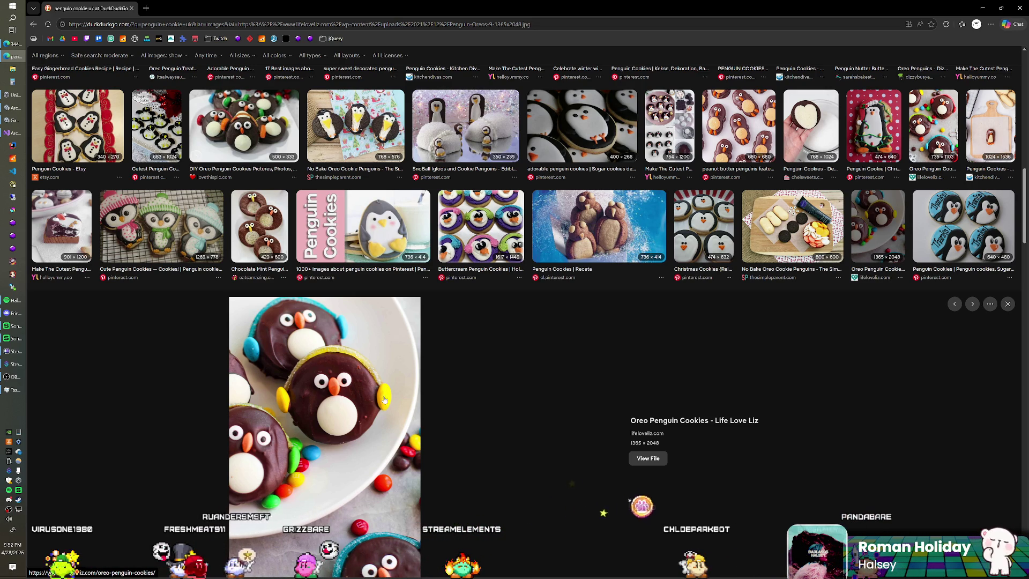
pyautogui.scroll(5, 312, 351)
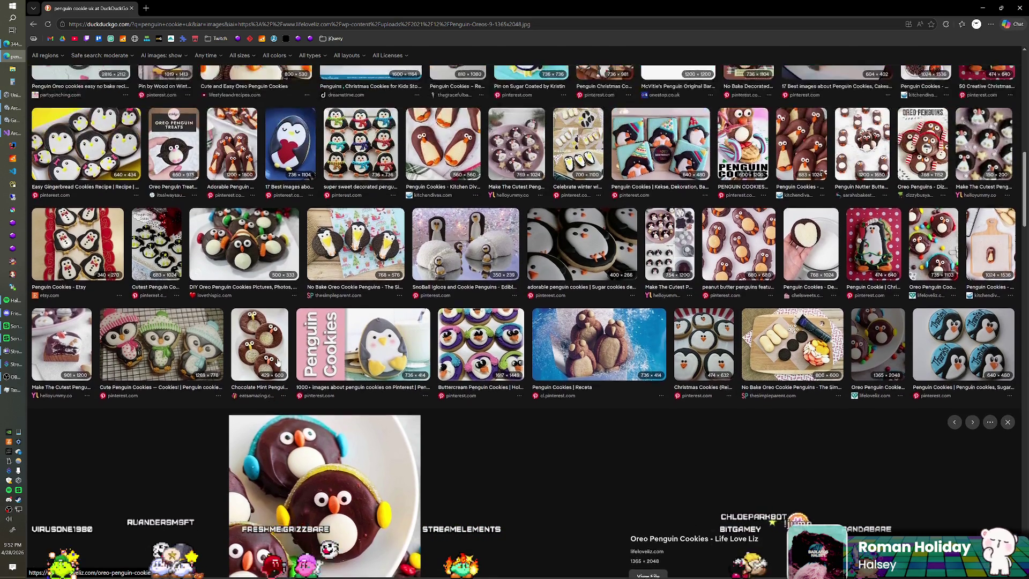
pyautogui.scroll(3, 277, 362)
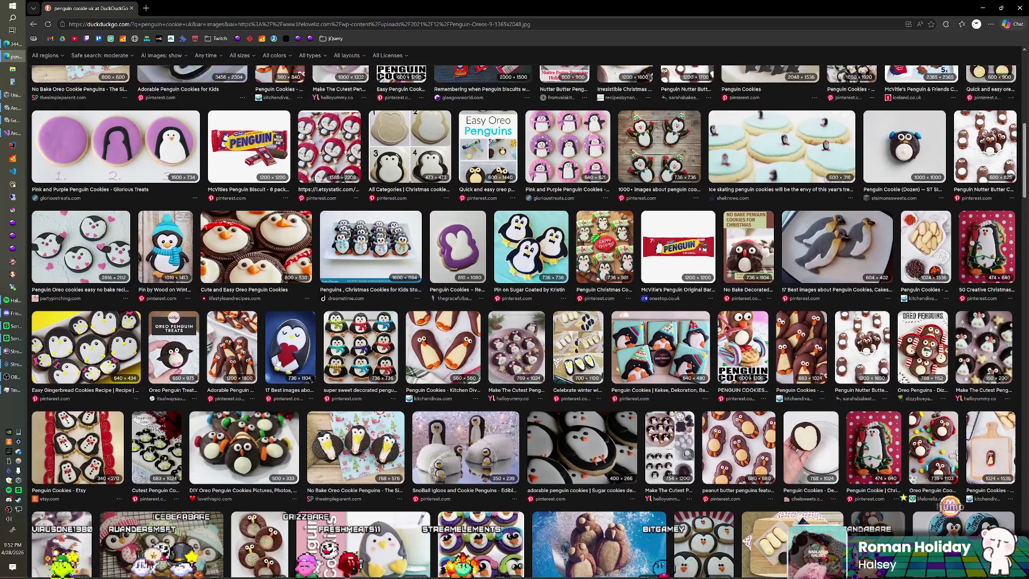
pyautogui.scroll(2, 277, 362)
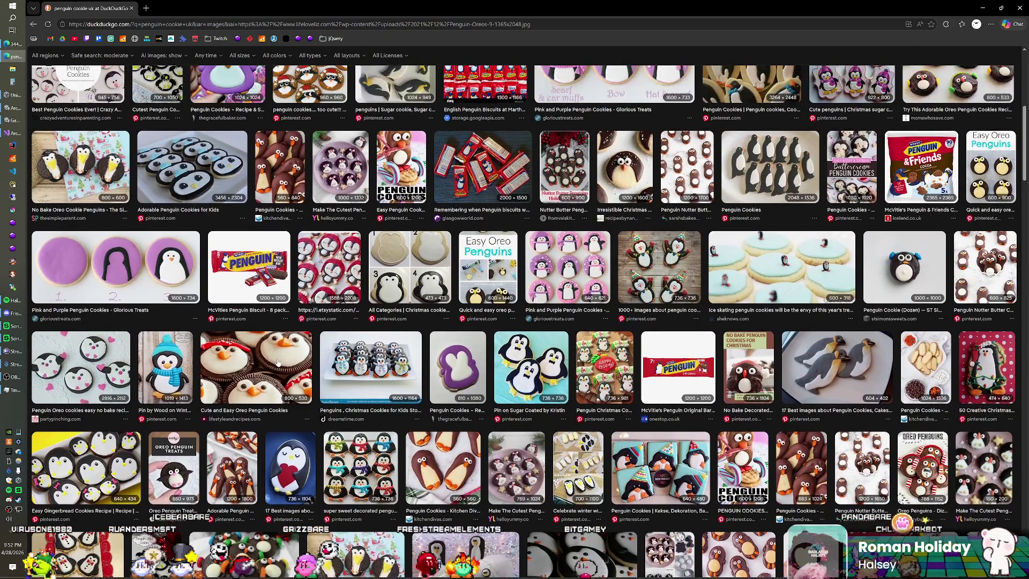
pyautogui.scroll(2, 277, 362)
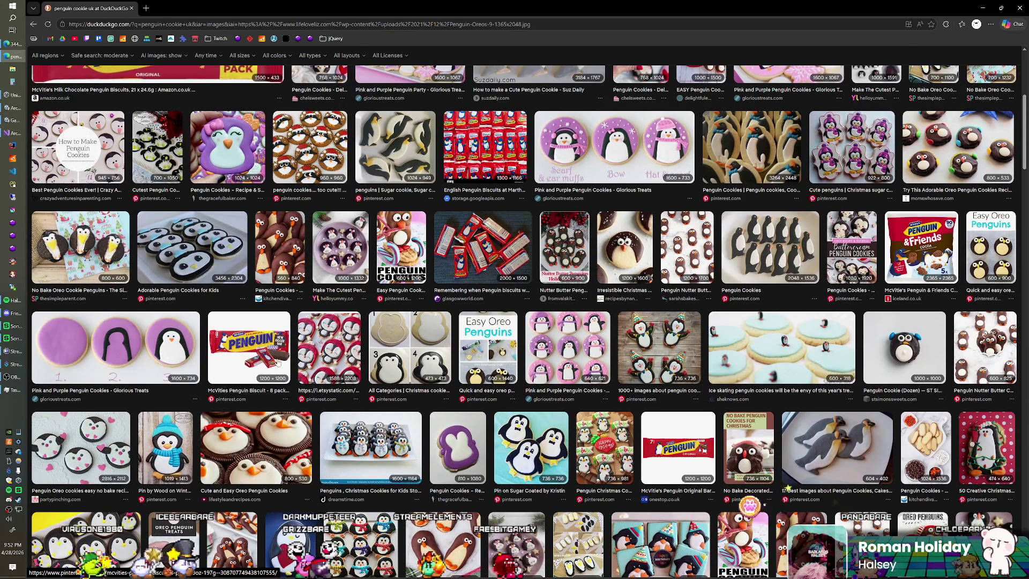
pyautogui.scroll(1, 278, 362)
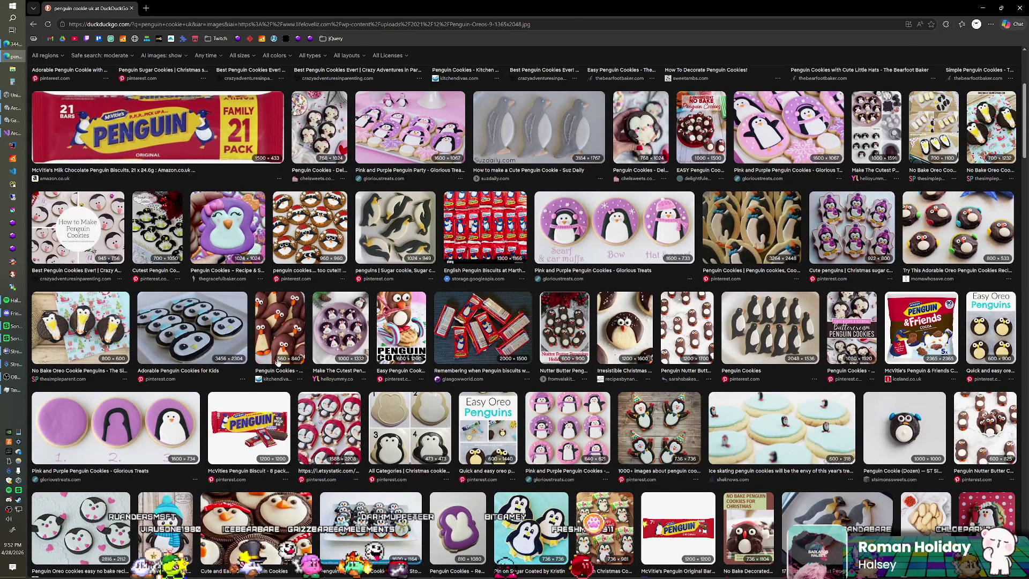
pyautogui.scroll(1, 278, 363)
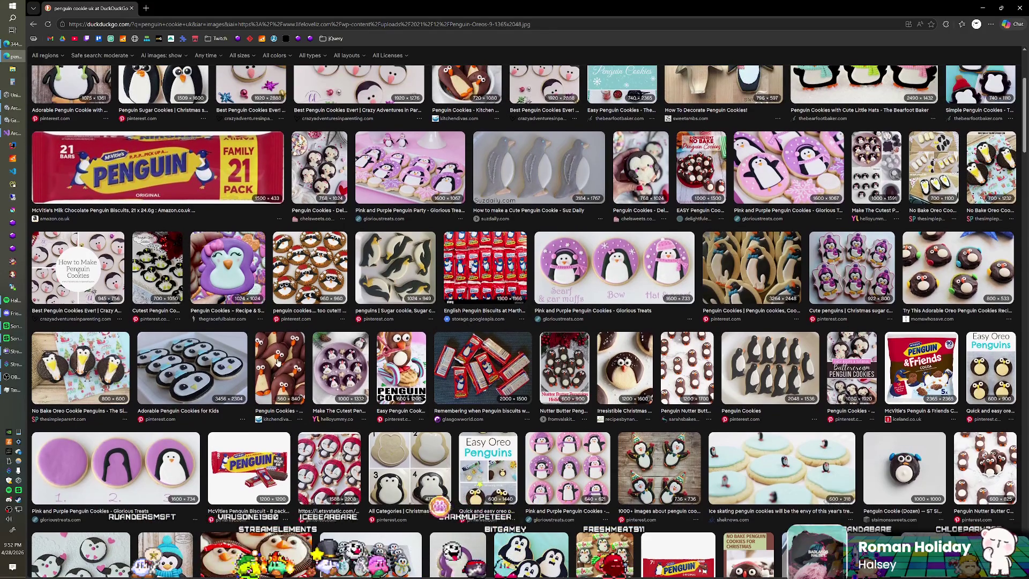
pyautogui.scroll(4, 278, 362)
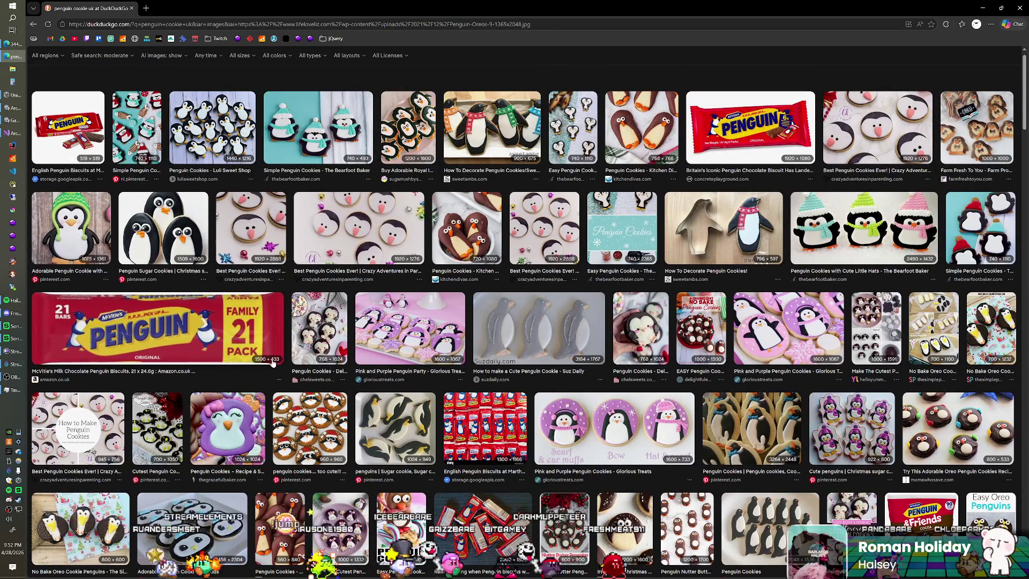
pyautogui.scroll(1, 272, 363)
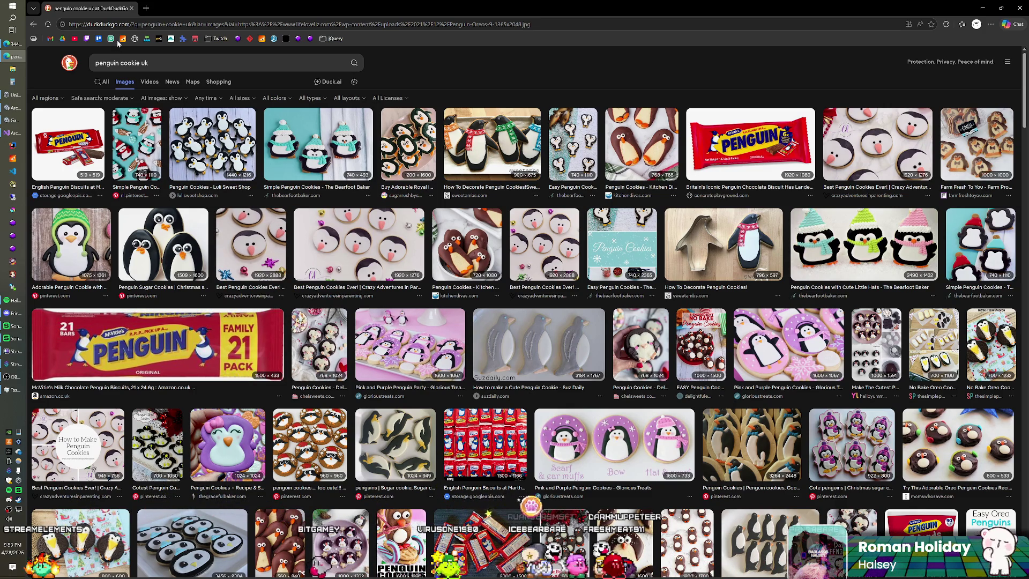
pyautogui.click(136, 138)
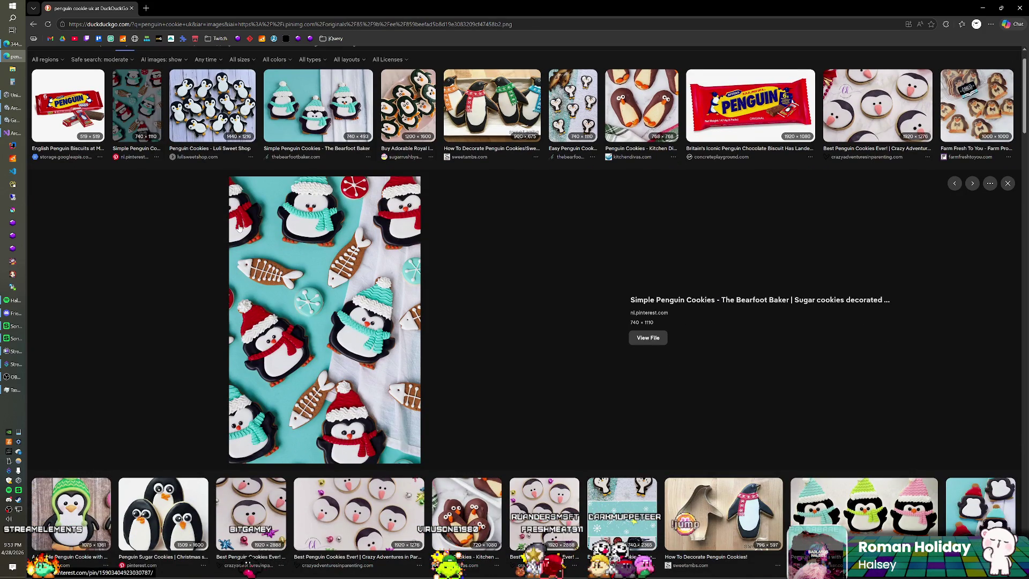
pyautogui.click(13, 56)
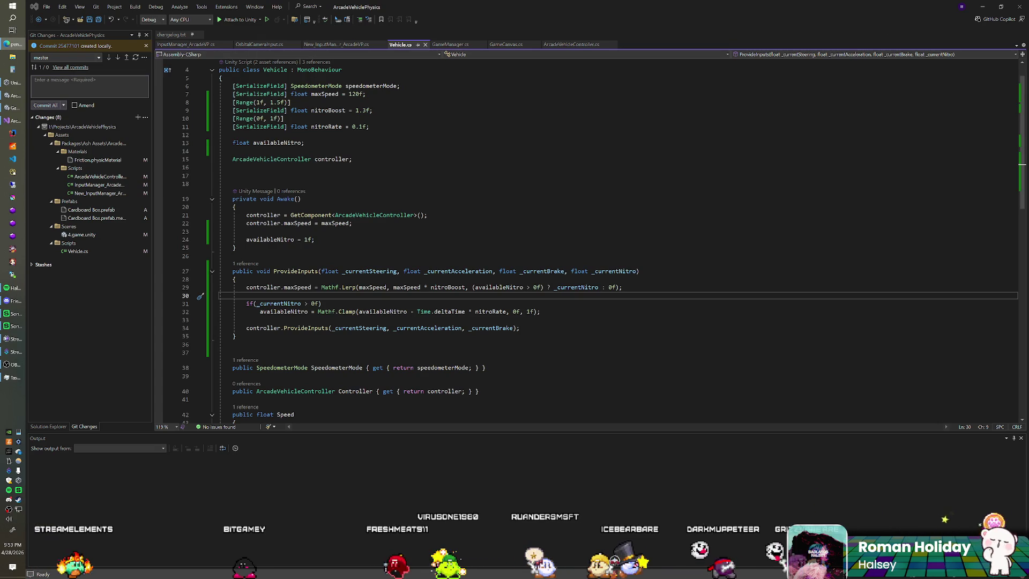
pyautogui.hotkey('alt', 'Tab')
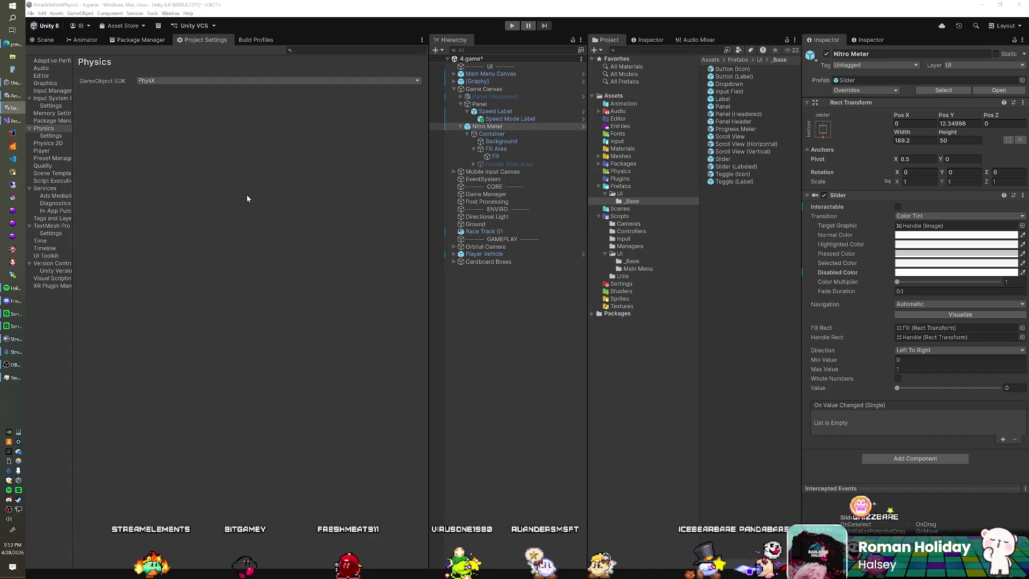
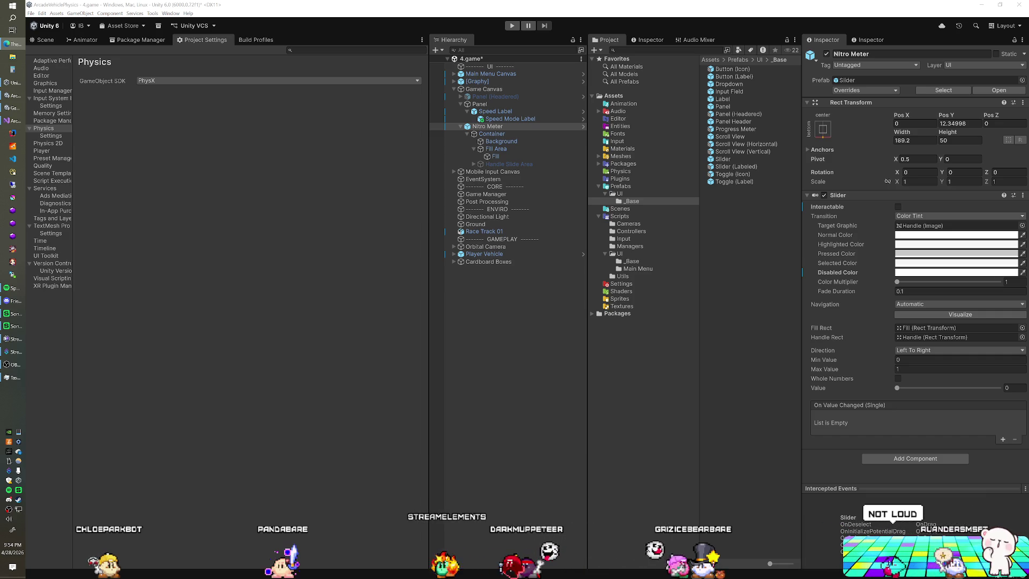
# Maximize the browser window and play the Penguin TV adverts compilation on YouTube
pyautogui.moveTo(670, 184)
pyautogui.mouseDown()
pyautogui.moveTo(486, 44)
pyautogui.moveTo(470, 1)
pyautogui.mouseUp()
pyautogui.click(83, 479)
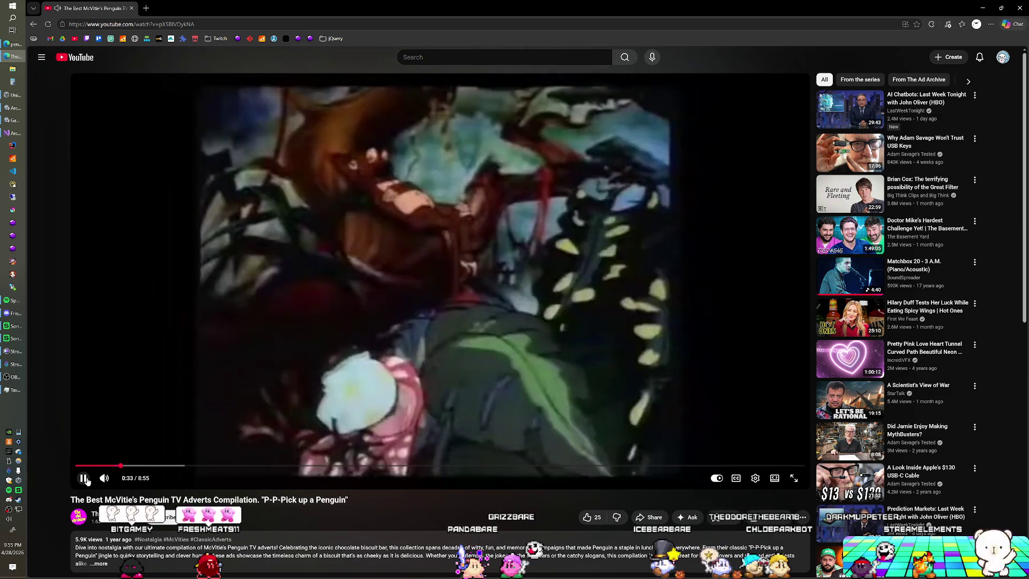
# Pause the Penguin adverts video and switch back to the Unity editor
pyautogui.click(129, 439)
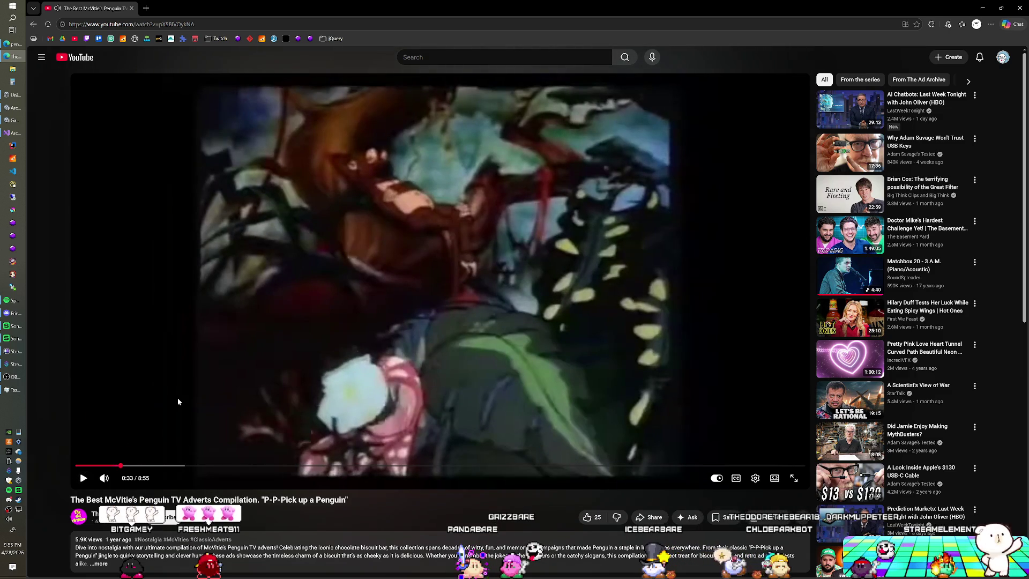
pyautogui.hotkey('alt', 'Tab')
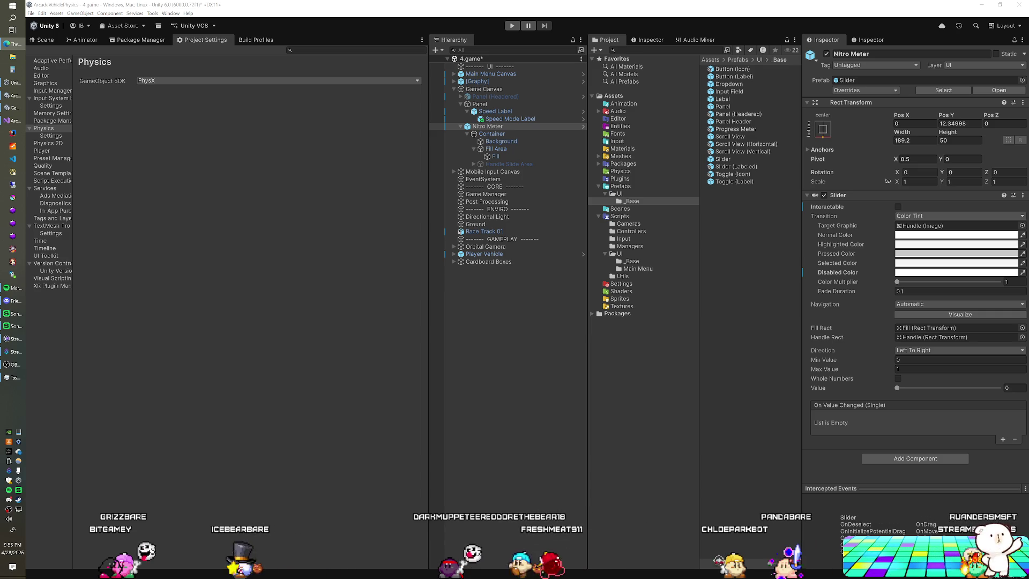
# Save the 4.game scene and bring up Vehicle.cs in Visual Studio
pyautogui.click(452, 16)
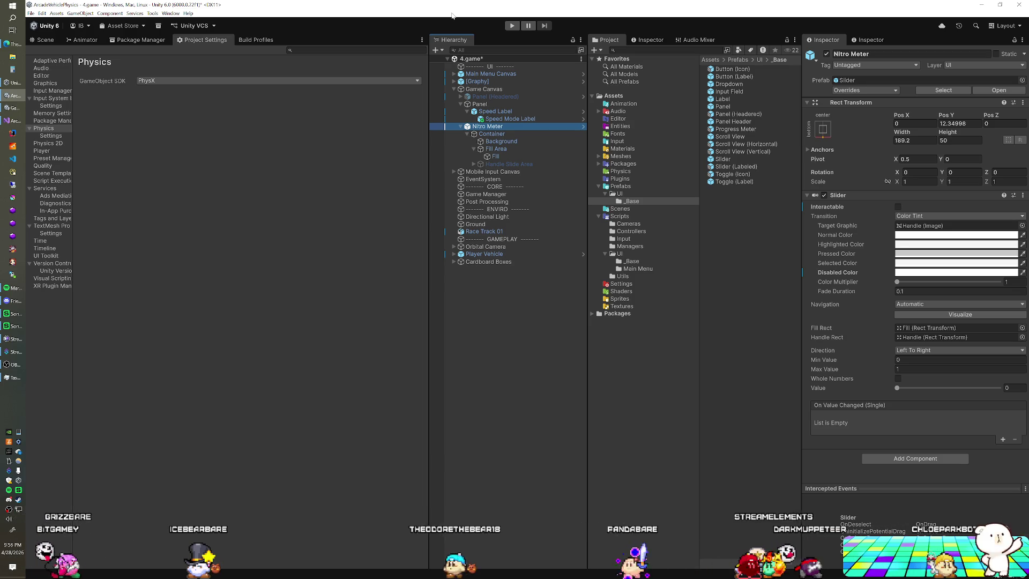
pyautogui.hotkey('ctrl', 's')
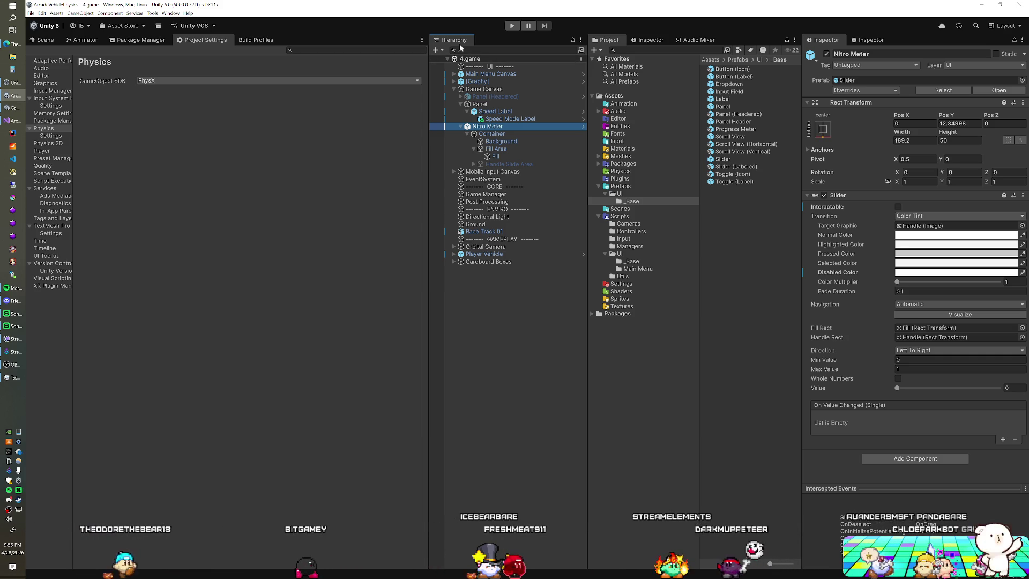
pyautogui.click(24, 121)
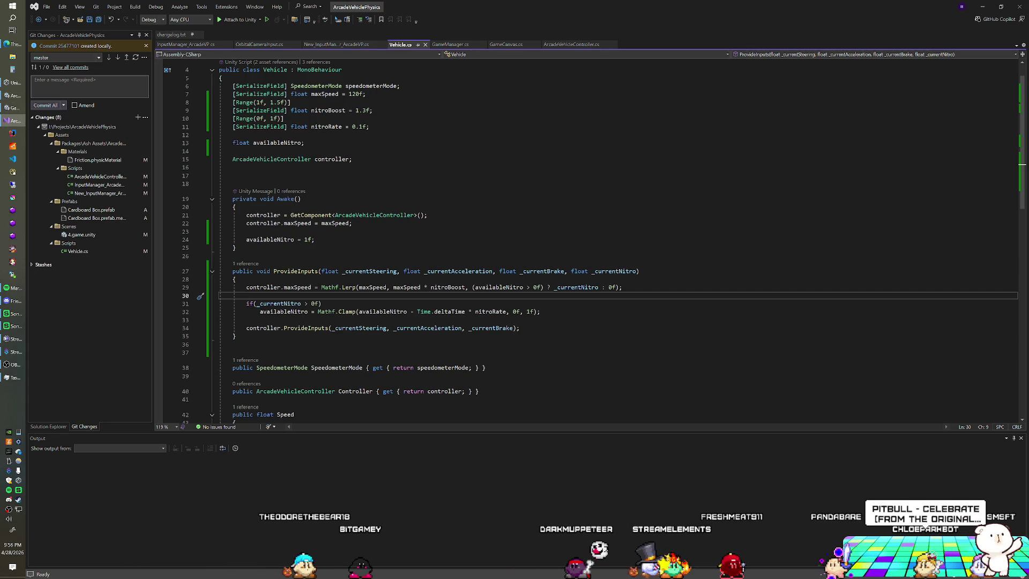
# Add Debug.Log(availableNitro); below the nitro drain line in Vehicle.cs and save the script
pyautogui.click(540, 312)
pyautogui.hotkey('shift', 'Up')
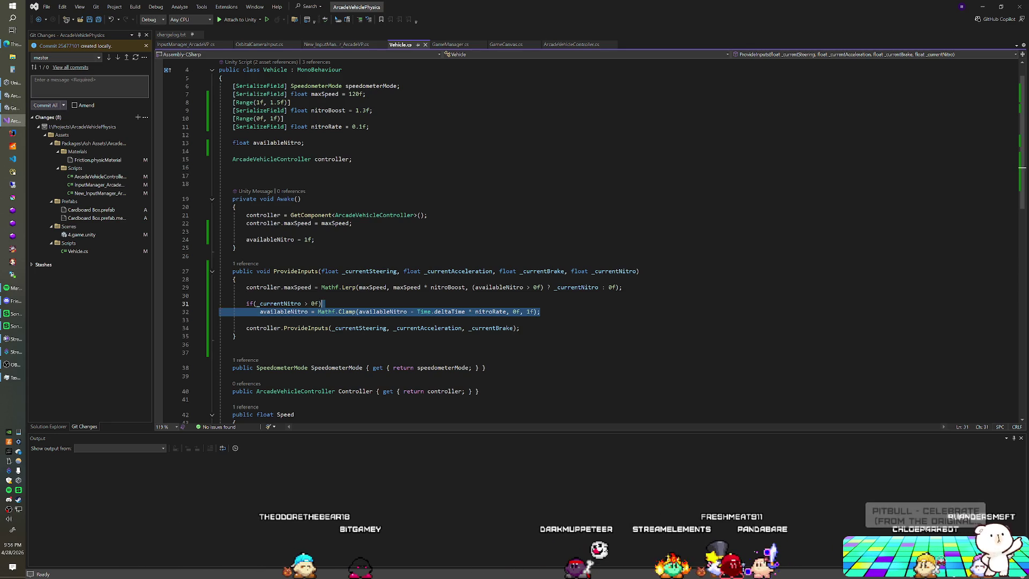
pyautogui.click(247, 295)
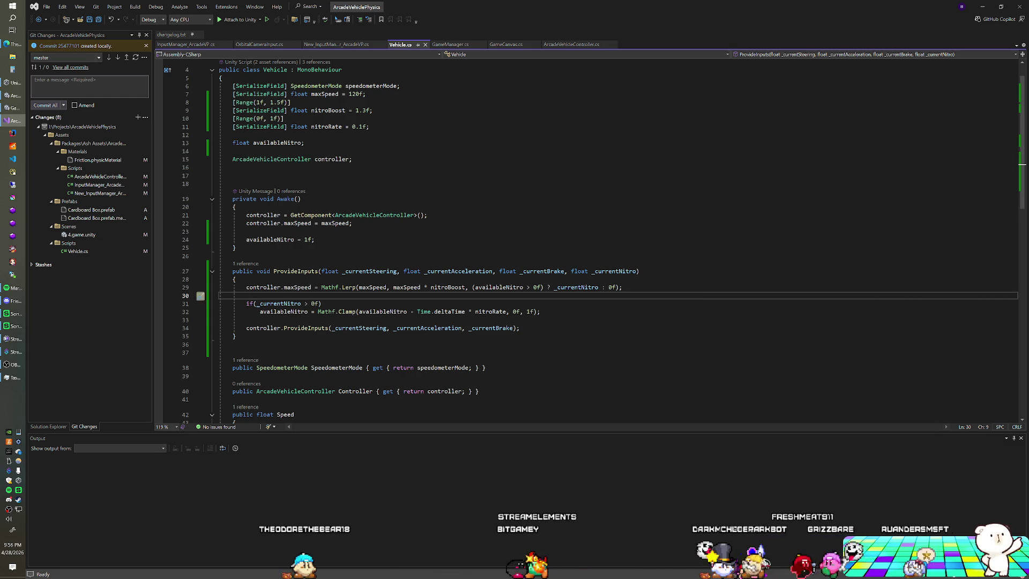
pyautogui.scroll(1, 590, 241)
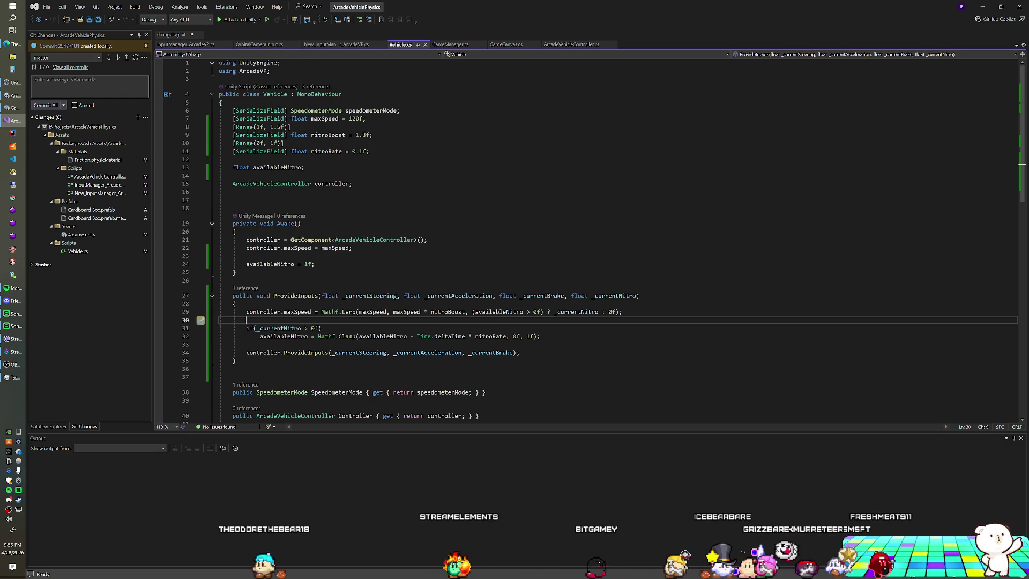
pyautogui.click(542, 336)
pyautogui.press('Return')
pyautogui.press('Return')
pyautogui.write('De')
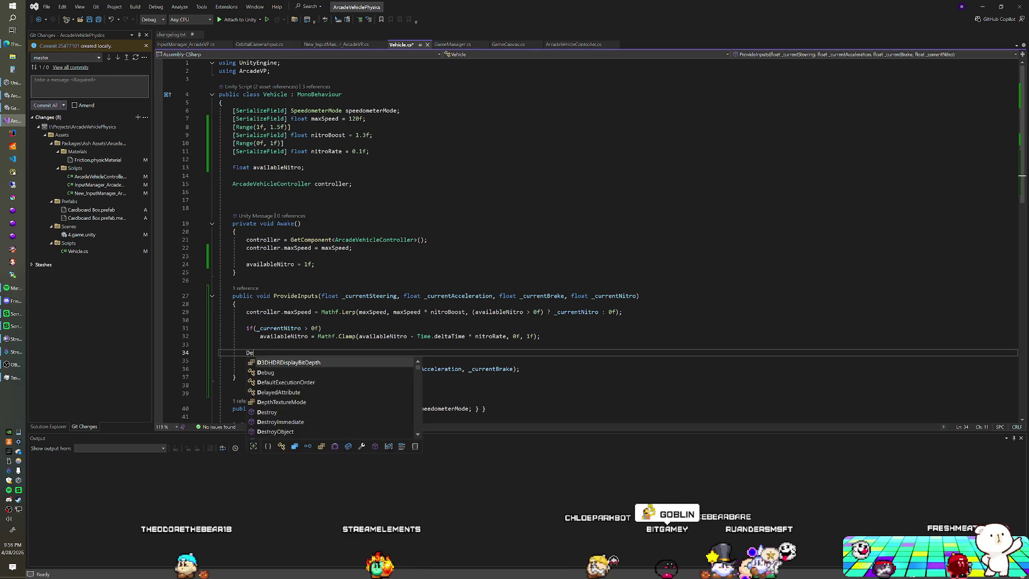
pyautogui.write('bug.Log(availableNitro')
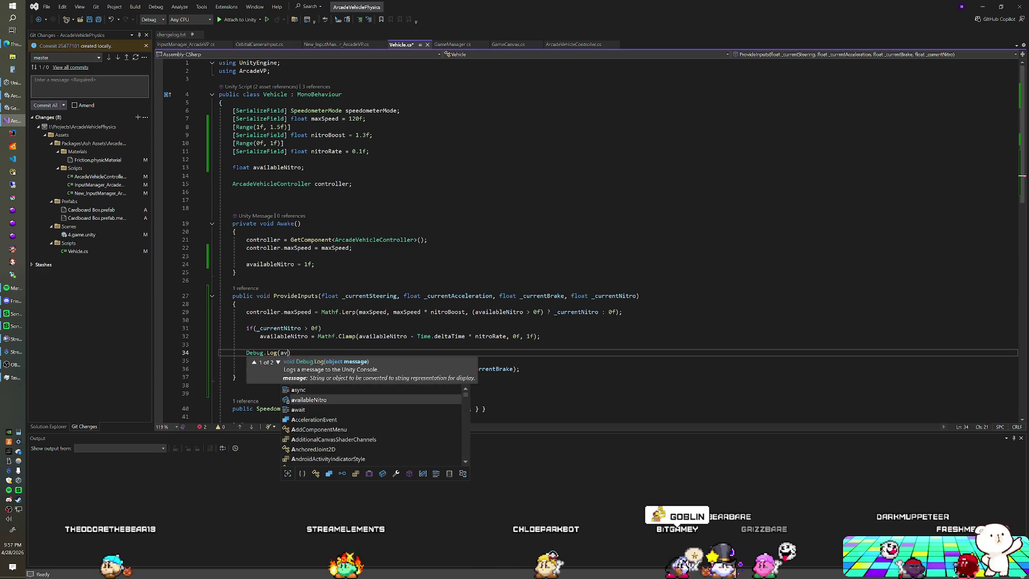
pyautogui.write(');')
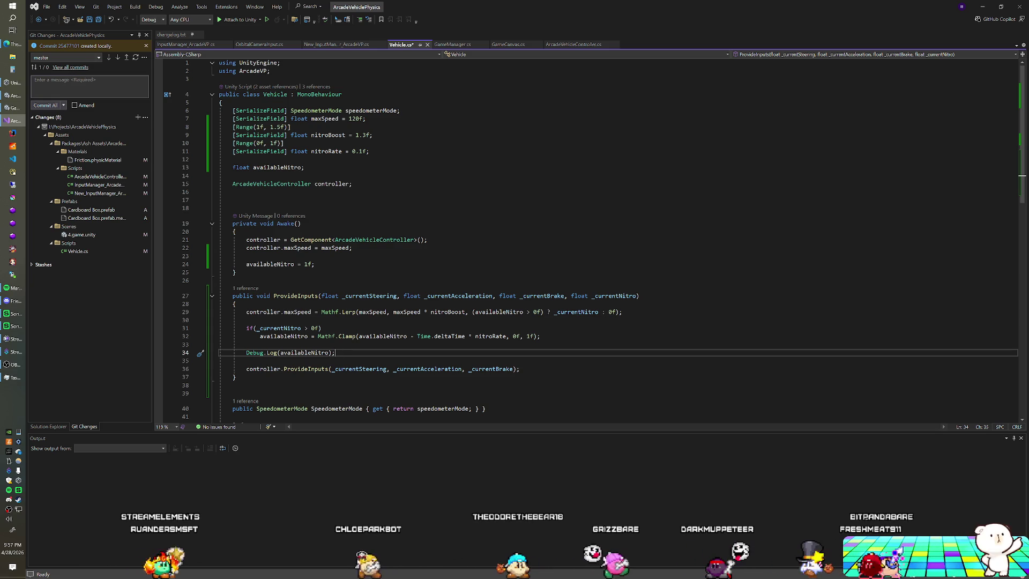
pyautogui.hotkey('ctrl', 's')
pyautogui.hotkey('alt', 'Tab')
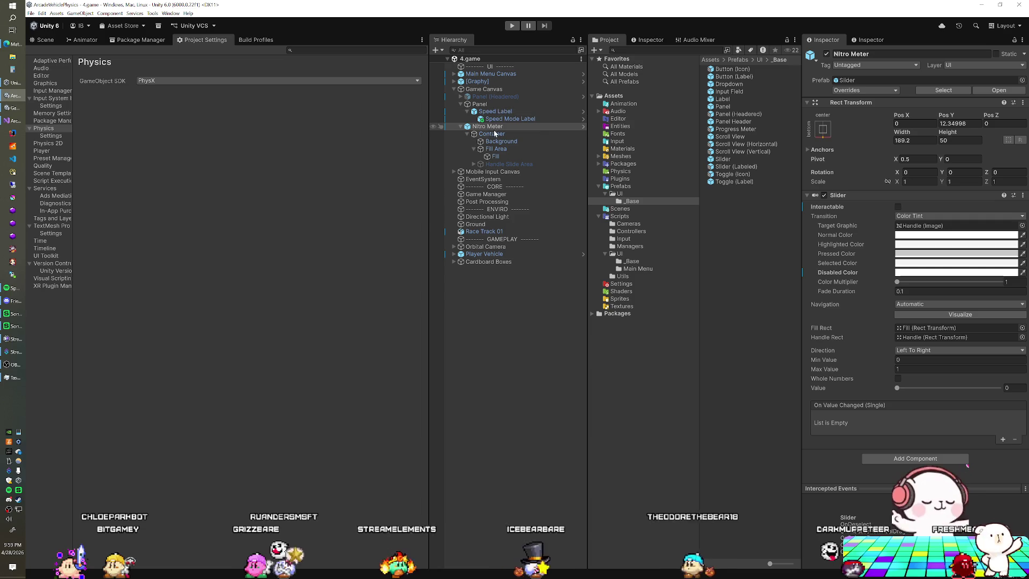
# Return to the Unity editor and enter Play mode with the car on the track
pyautogui.click(14, 121)
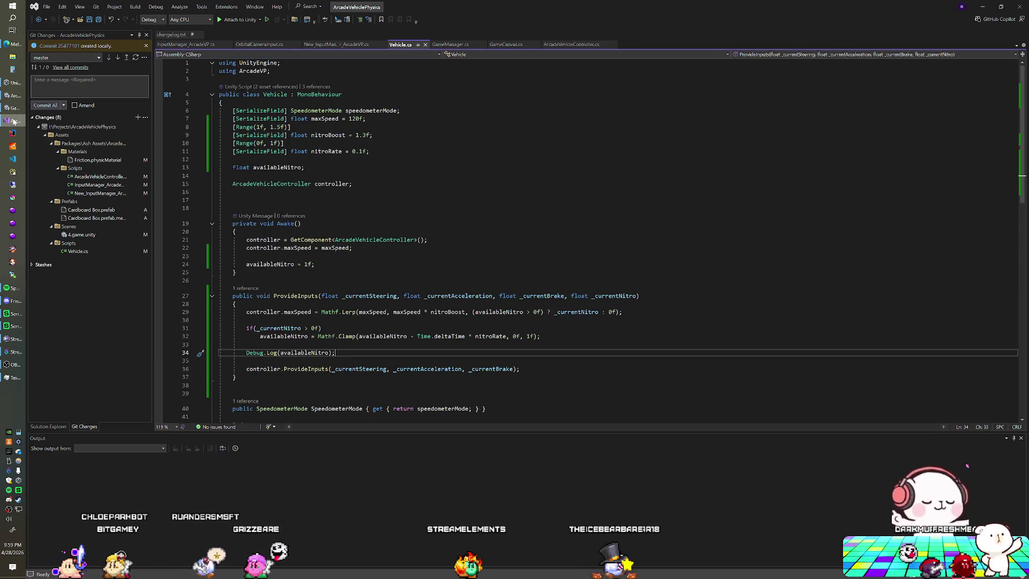
pyautogui.click(14, 108)
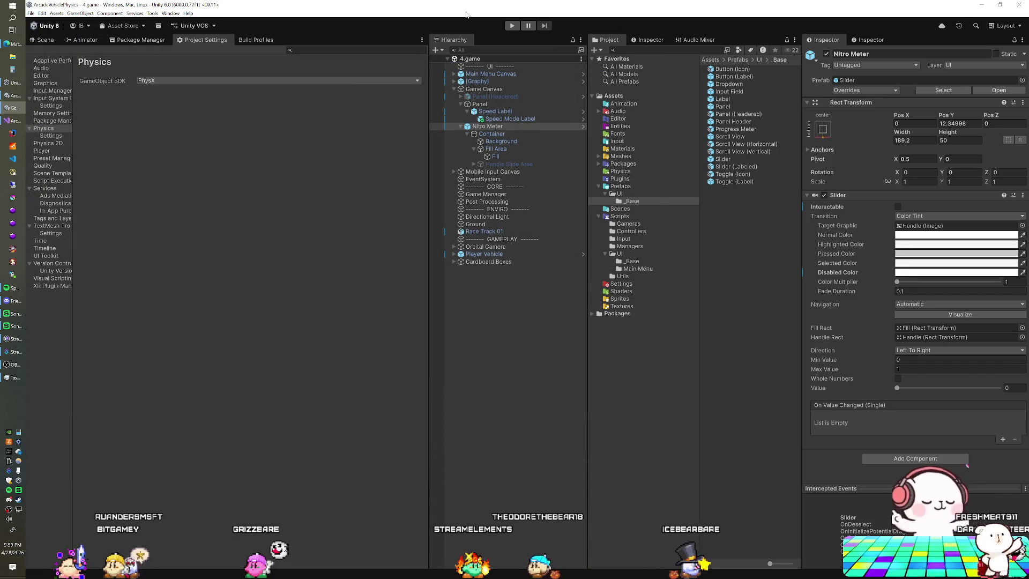
pyautogui.click(511, 26)
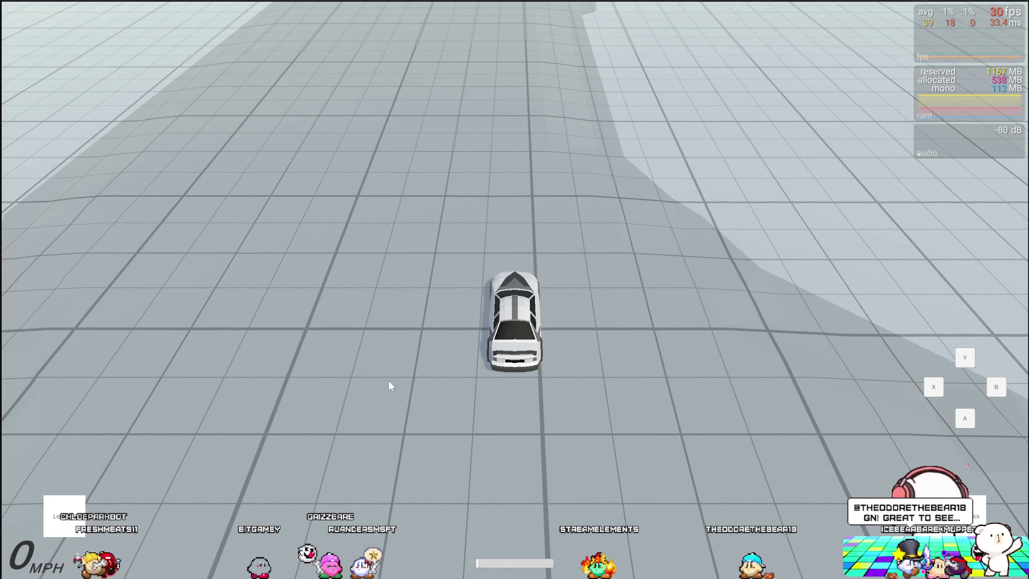
# Accelerate the car down the track past 100 MPH and drift it to the left
pyautogui.press('w')
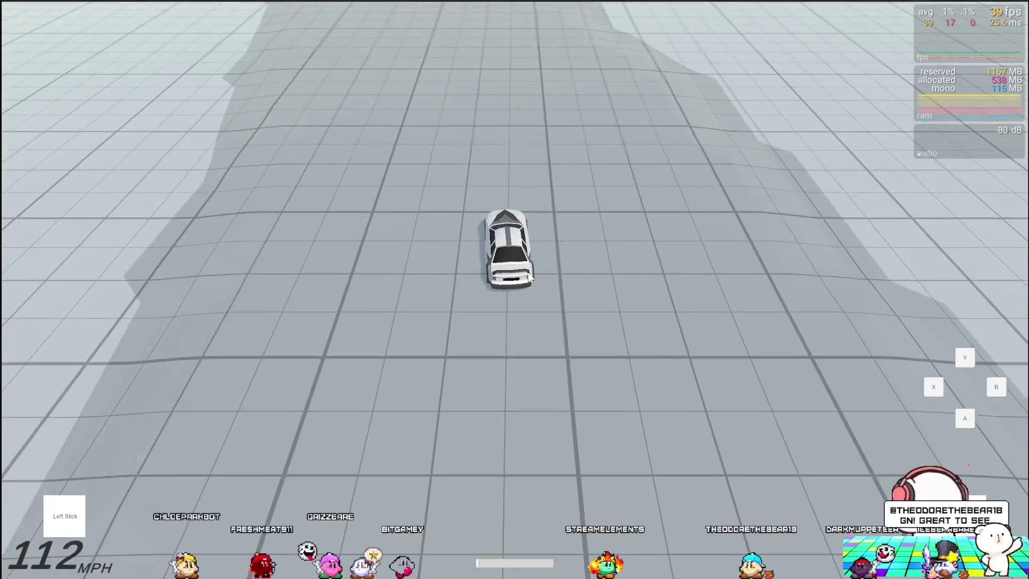
pyautogui.press('a')
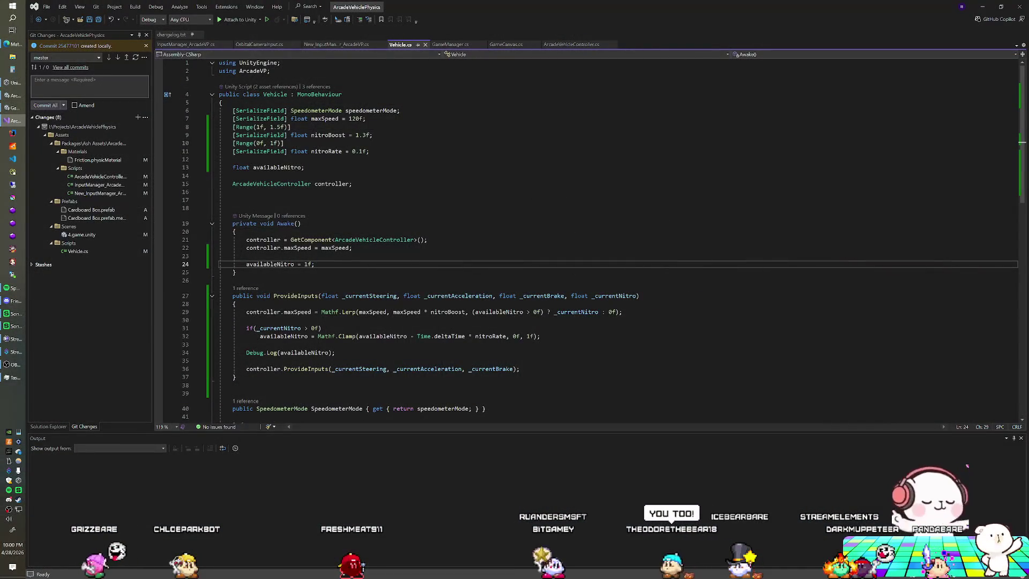
pyautogui.click(335, 353)
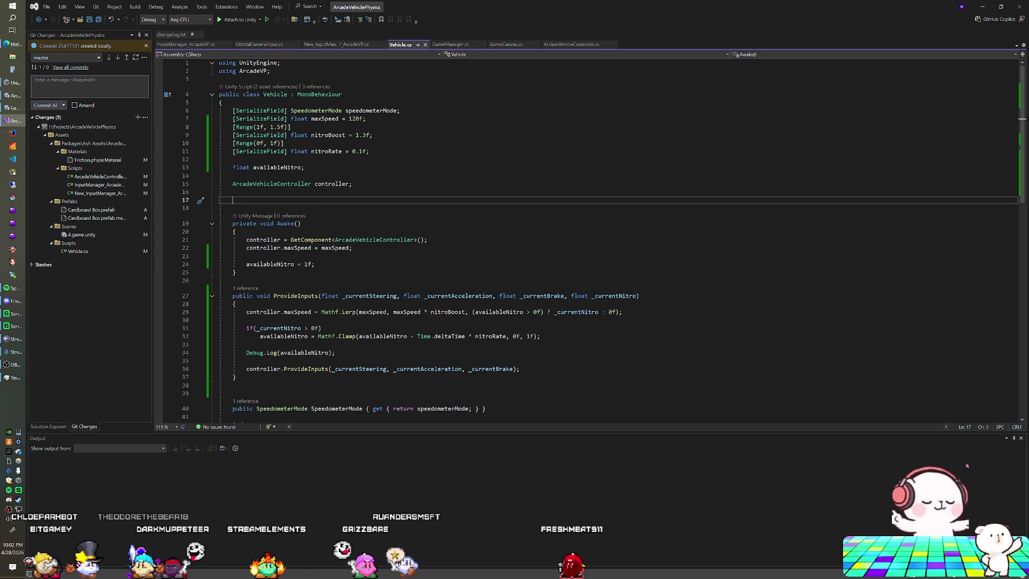
pyautogui.click(232, 192)
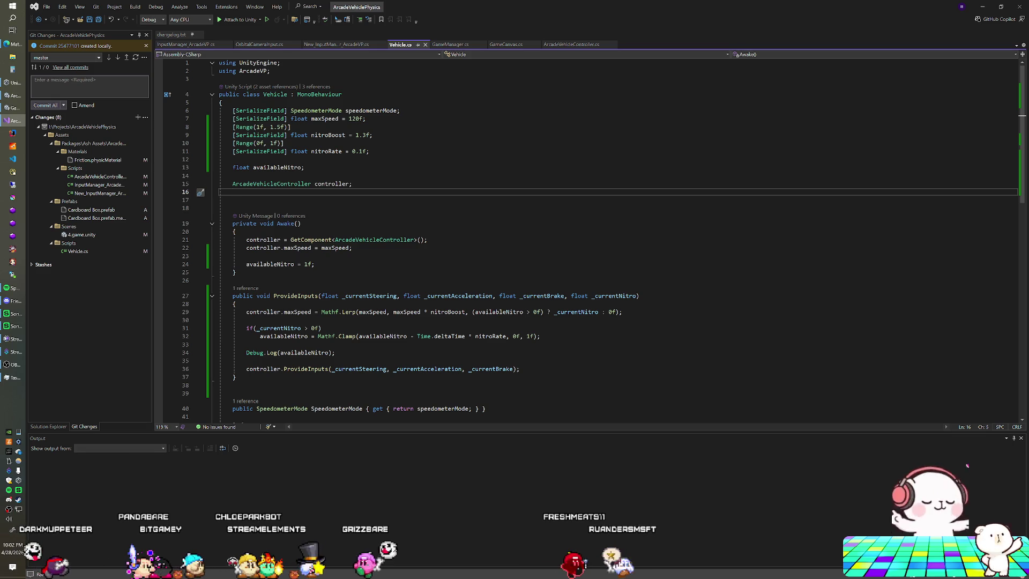
pyautogui.click(232, 200)
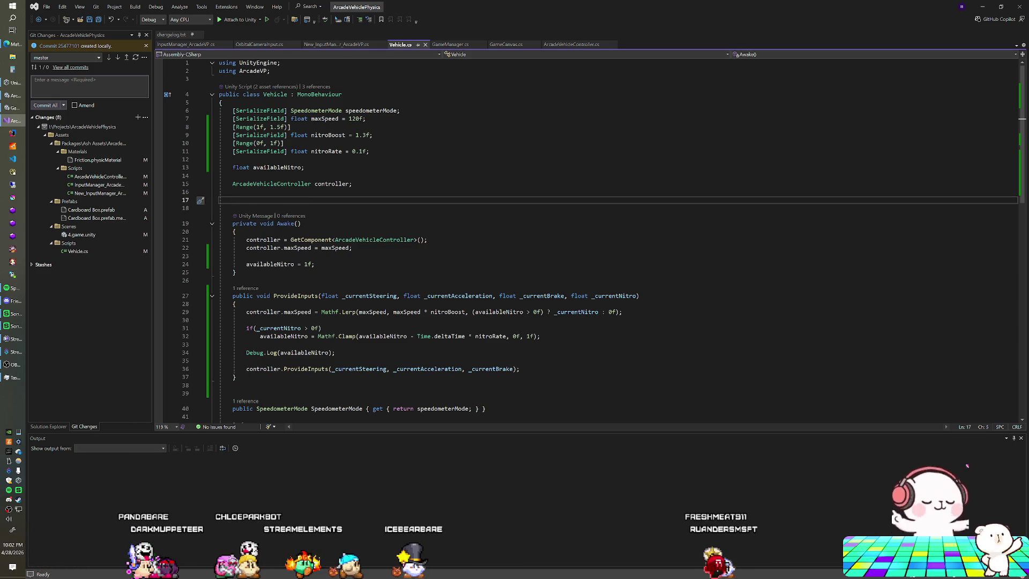
pyautogui.scroll(-2, 589, 242)
pyautogui.click(335, 303)
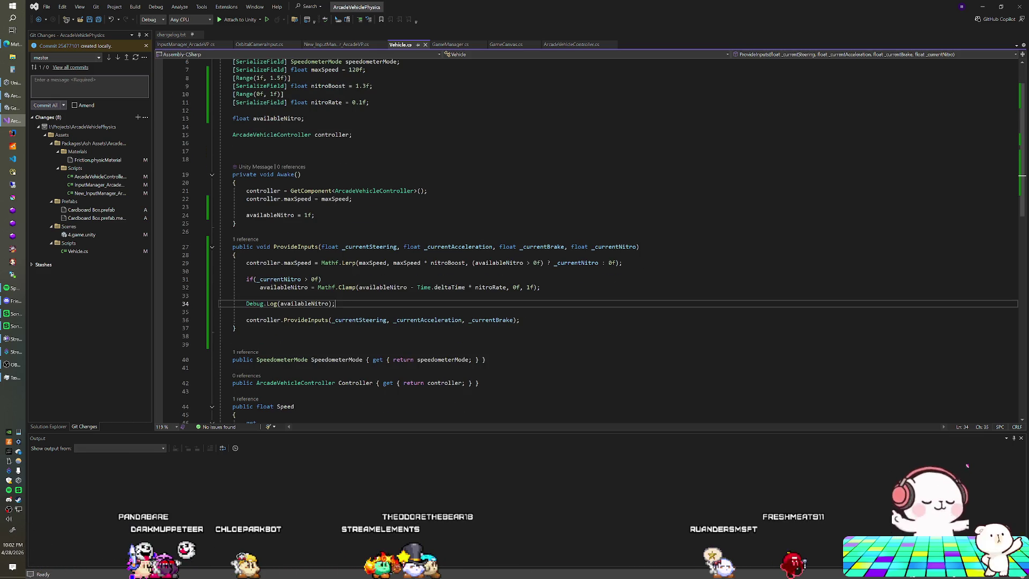
pyautogui.scroll(-6, 590, 241)
pyautogui.scroll(-1, 589, 241)
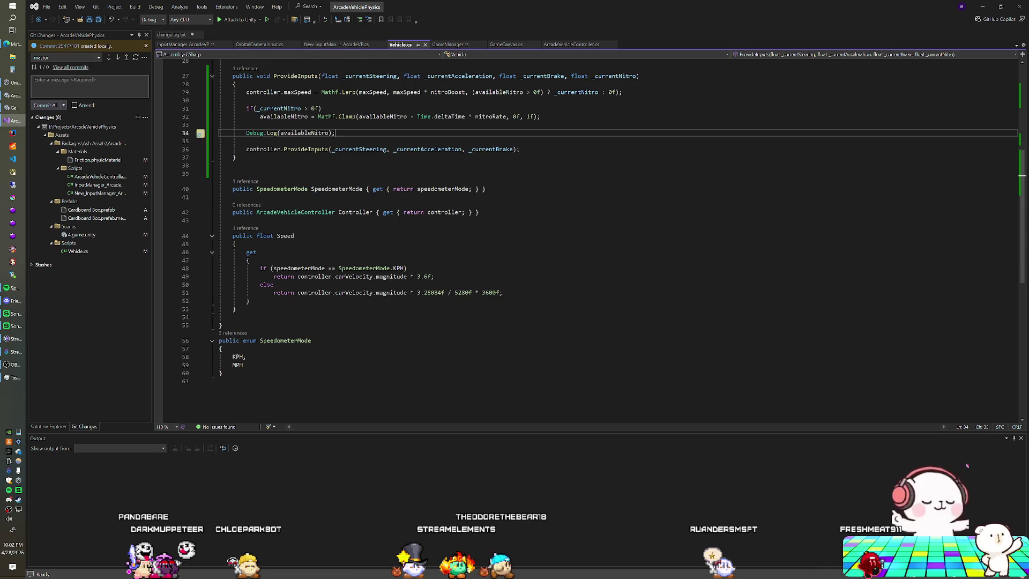
pyautogui.click(236, 310)
# Add 'public float AvailableNitro { get { return availableNitro; } }' below Controller in Vehicle.cs, save, and open GameCanvas.cs
pyautogui.scroll(3, 589, 241)
pyautogui.click(478, 285)
pyautogui.press('Return')
pyautogui.press('Return')
pyautogui.write('public float AvailableNitro { g')
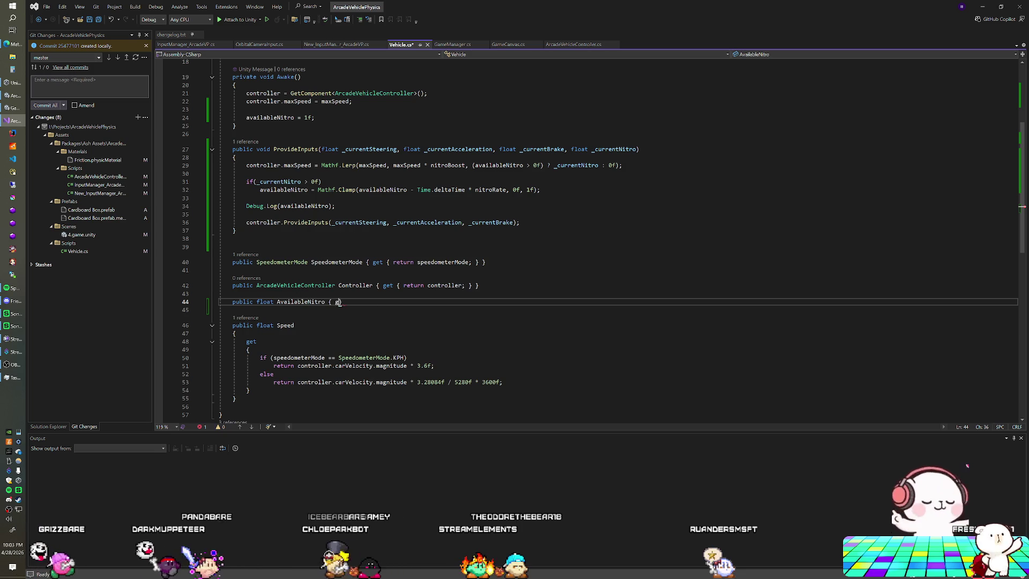
pyautogui.write('et { return')
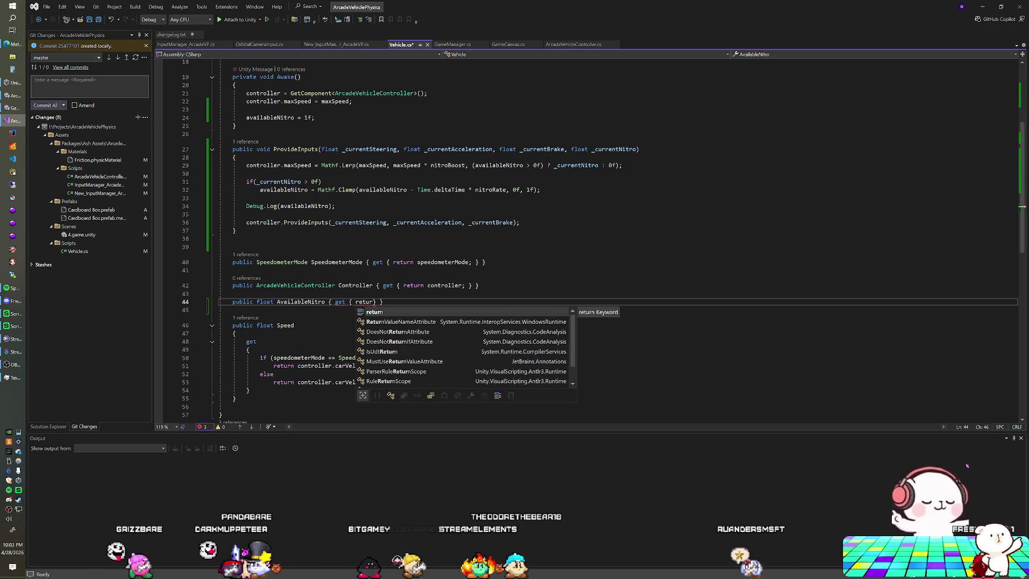
pyautogui.write(' availableNitro;')
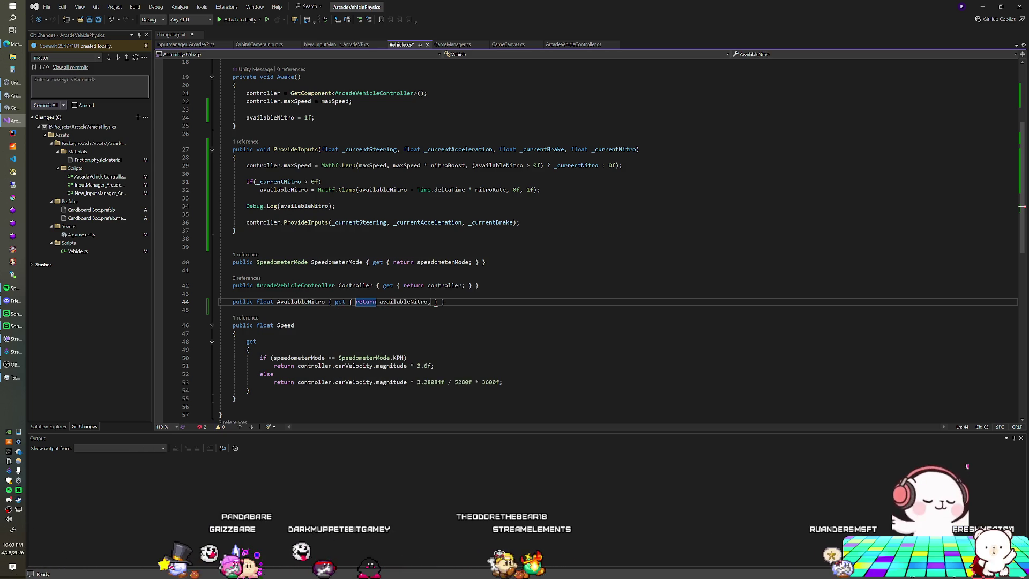
pyautogui.hotkey('ctrl', 's')
pyautogui.scroll(5, 435, 303)
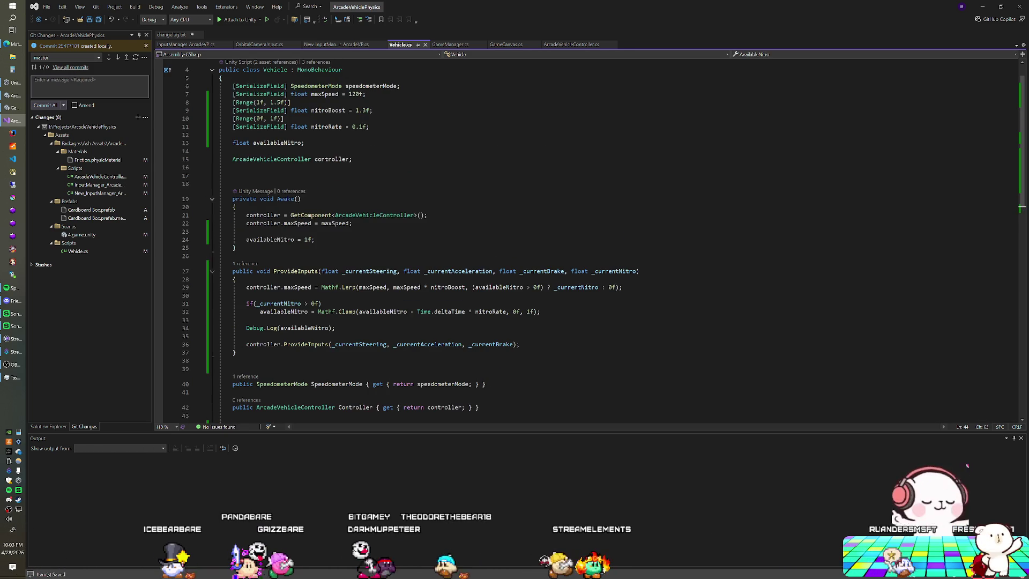
pyautogui.click(506, 45)
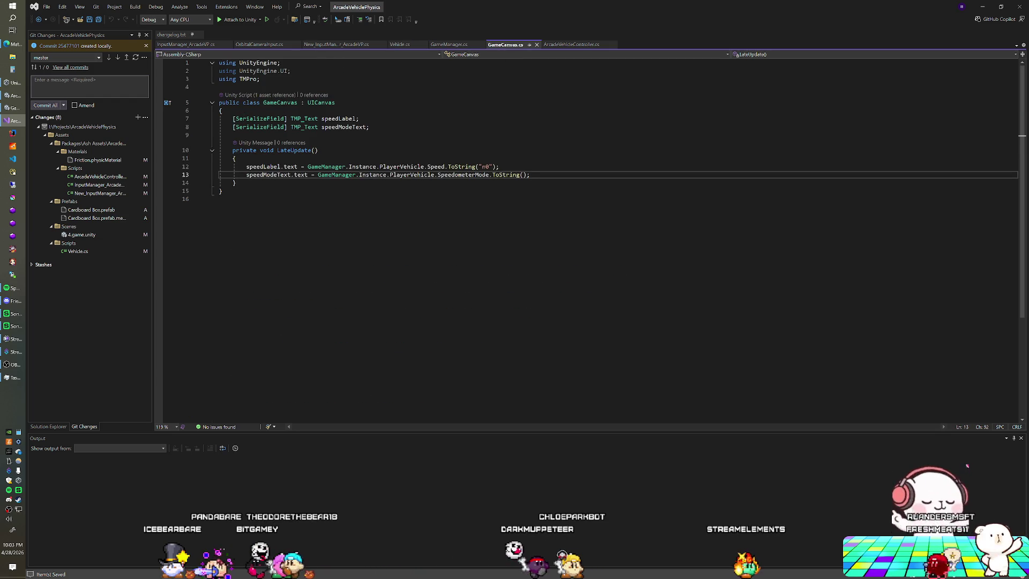
# Declare a '[SerializeField] Slider nitroMeter;' field below speedModeText in GameCanvas.cs
pyautogui.press('Up')
pyautogui.press('Up')
pyautogui.press('Up')
pyautogui.press('Up')
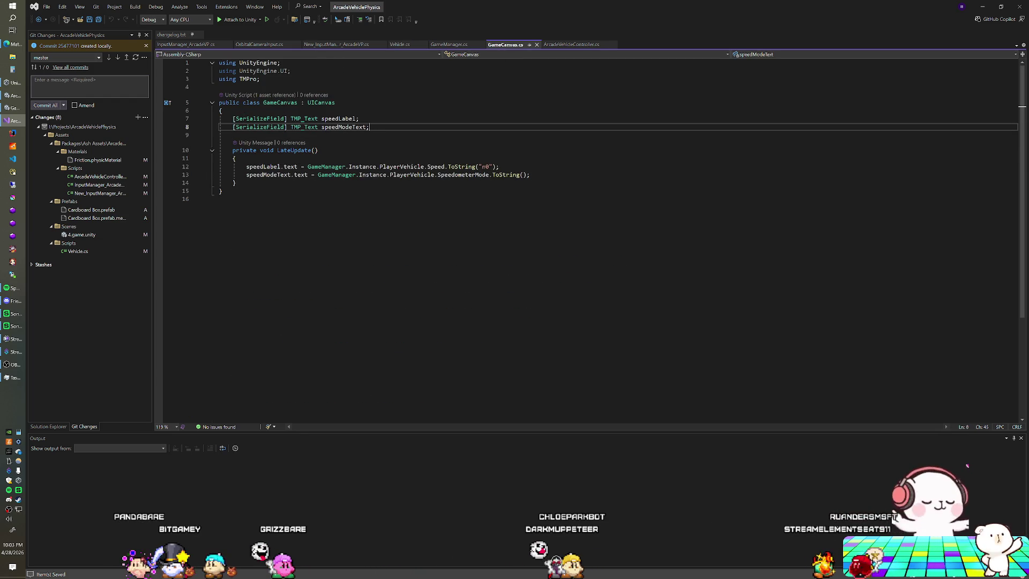
pyautogui.press('End')
pyautogui.press('Return')
pyautogui.write('erializeField] ')
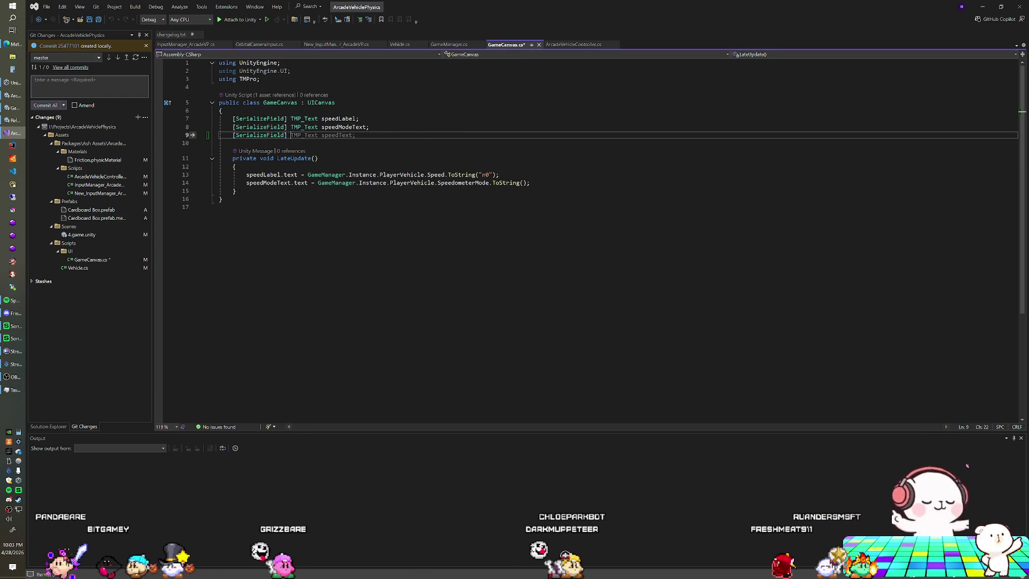
pyautogui.write('TMP_Tex')
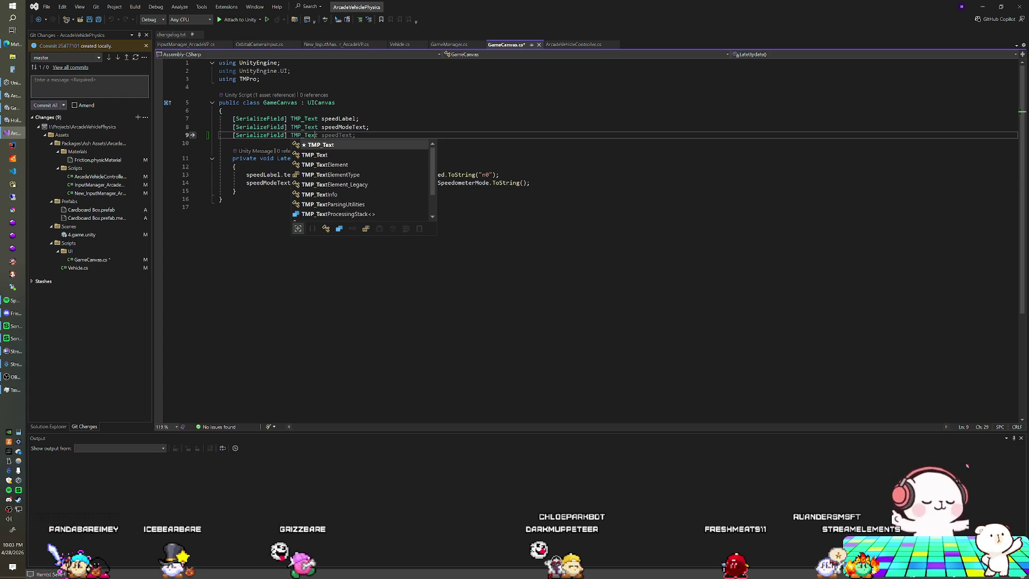
pyautogui.press('BackSpace')
pyautogui.press('BackSpace')
pyautogui.press('BackSpace')
pyautogui.press('BackSpace')
pyautogui.press('BackSpace')
pyautogui.press('BackSpace')
pyautogui.press('BackSpace')
pyautogui.write('Slid')
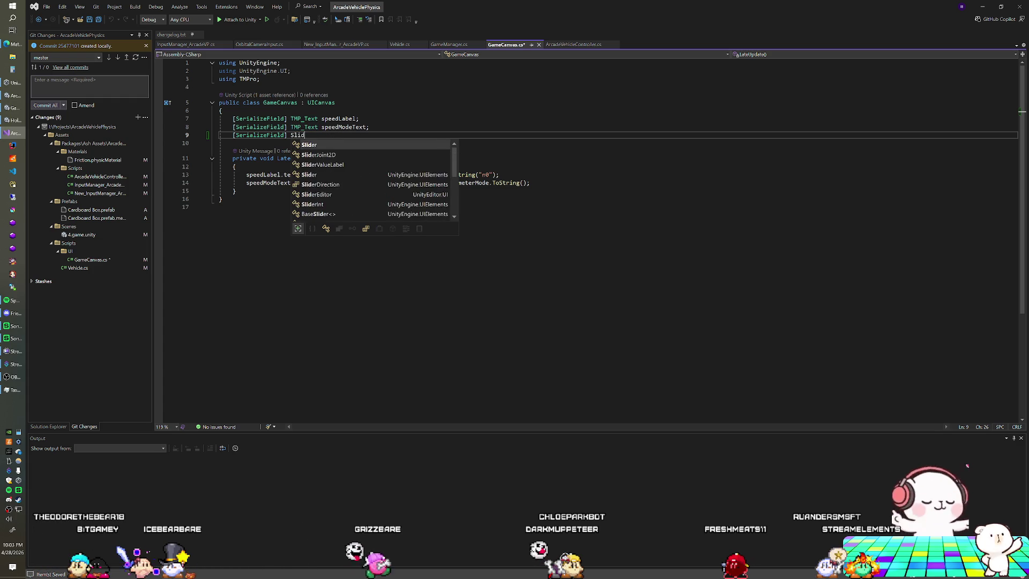
pyautogui.write('er nitro')
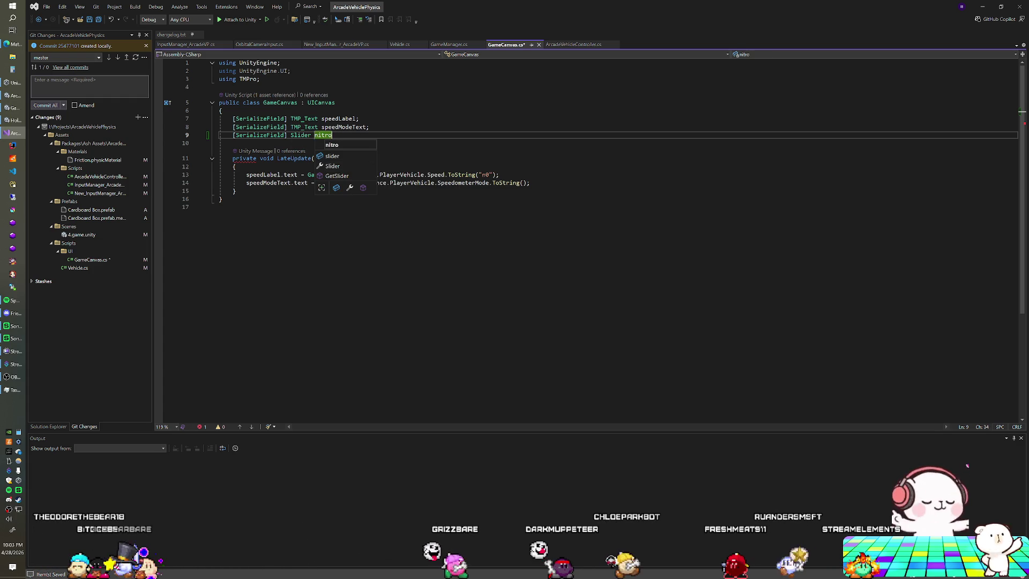
pyautogui.write('Meter;')
# Start a new line after the speedModeText assignment inside LateUpdate
pyautogui.click(530, 183)
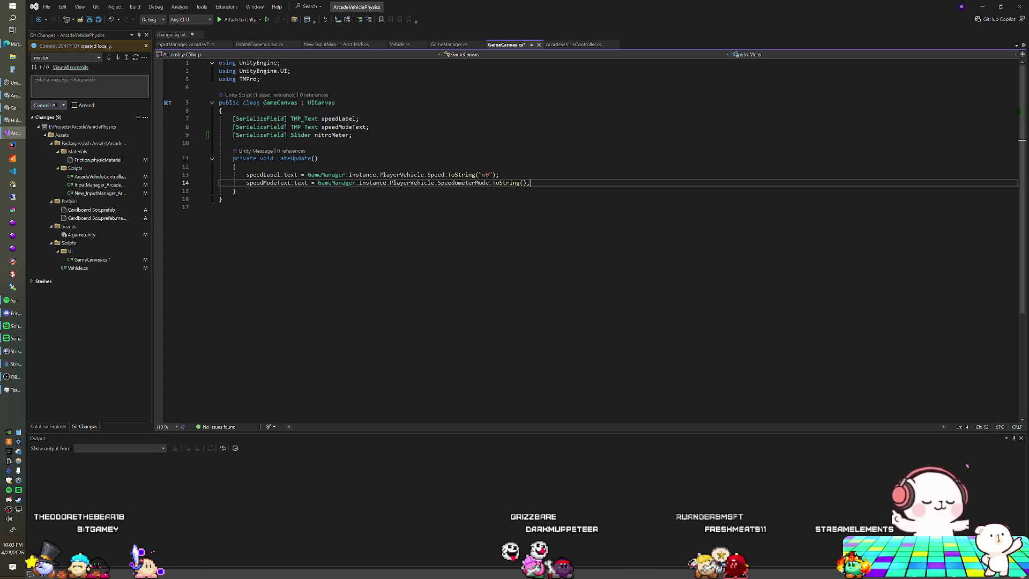
pyautogui.press('Return')
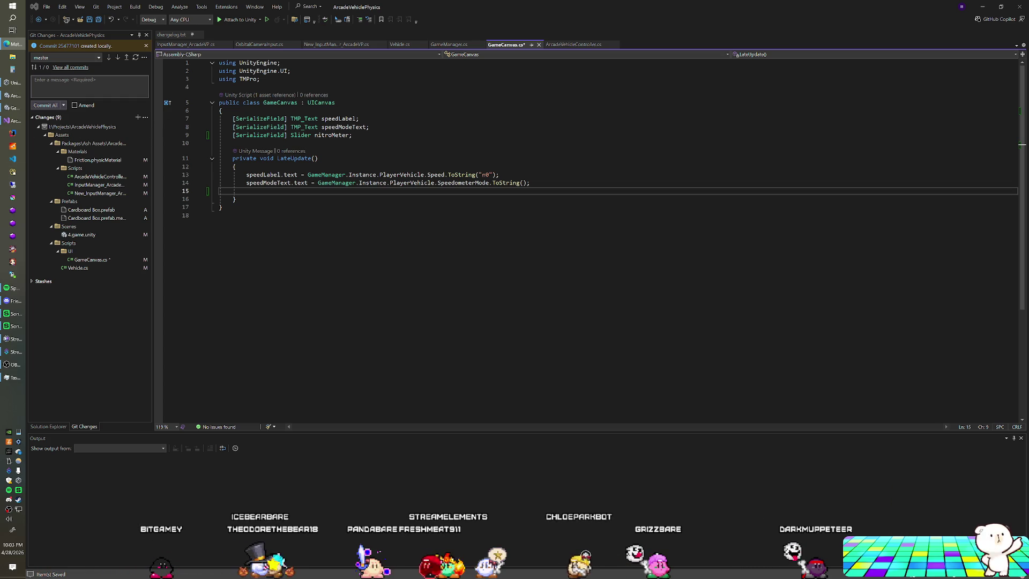
pyautogui.hotkey('alt', 'Tab')
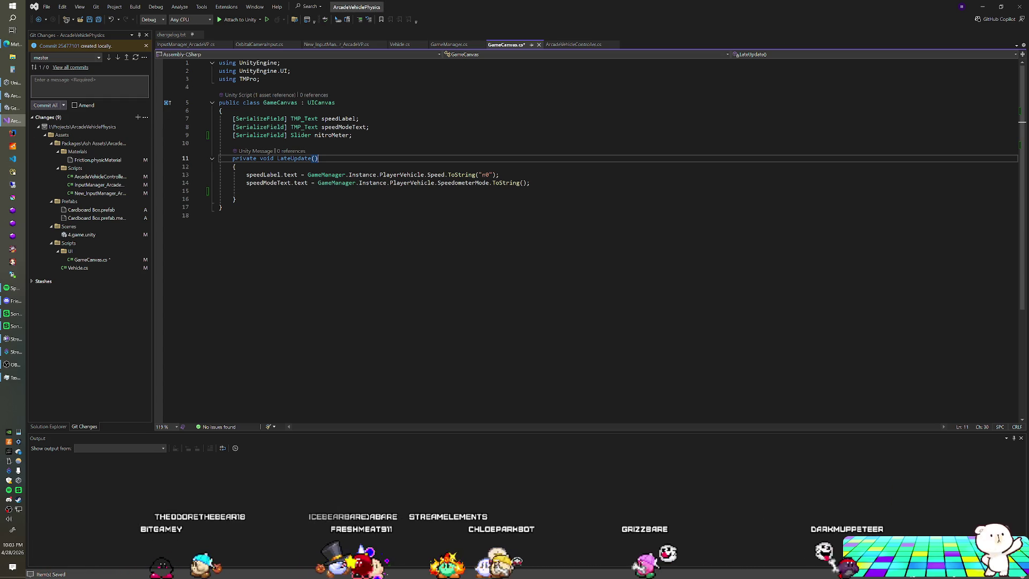
# Write 'nitroMeter.value = GameManager.Instance.PlayerVehicle.' on line 15 using IntelliSense completions
pyautogui.write('nitroMet')
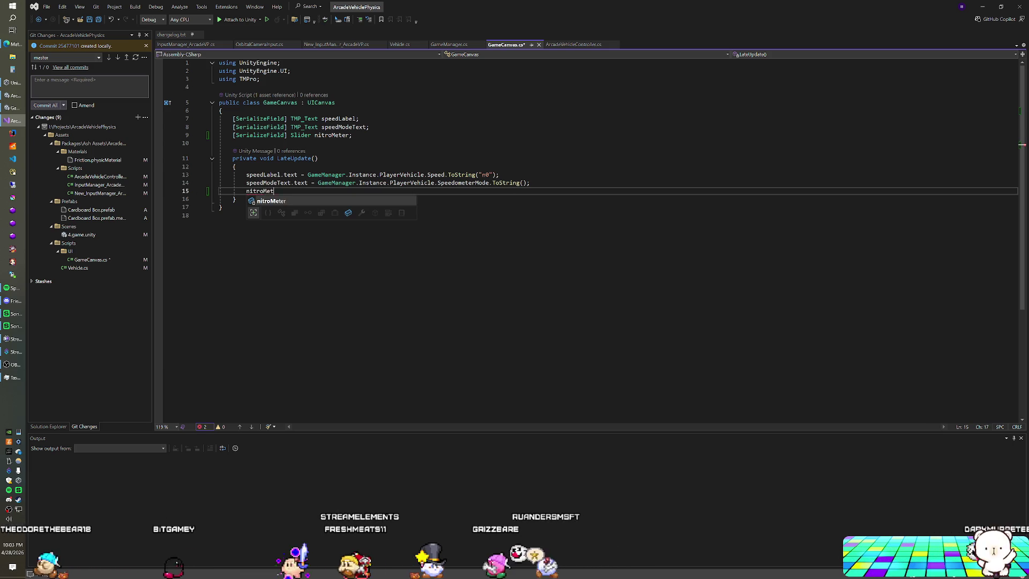
pyautogui.press('Tab')
pyautogui.write('.')
pyautogui.press('Tab')
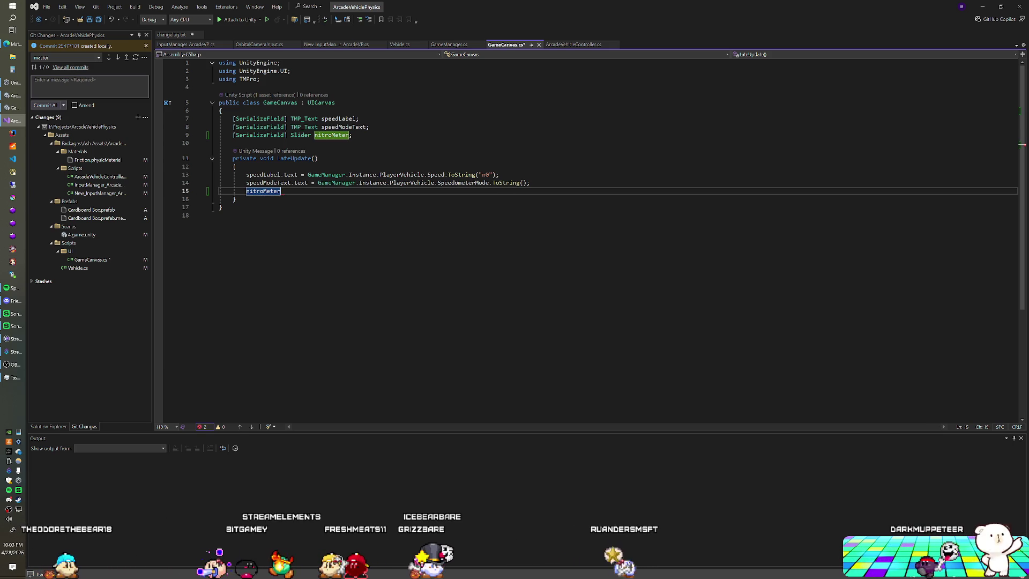
pyautogui.write('.value =')
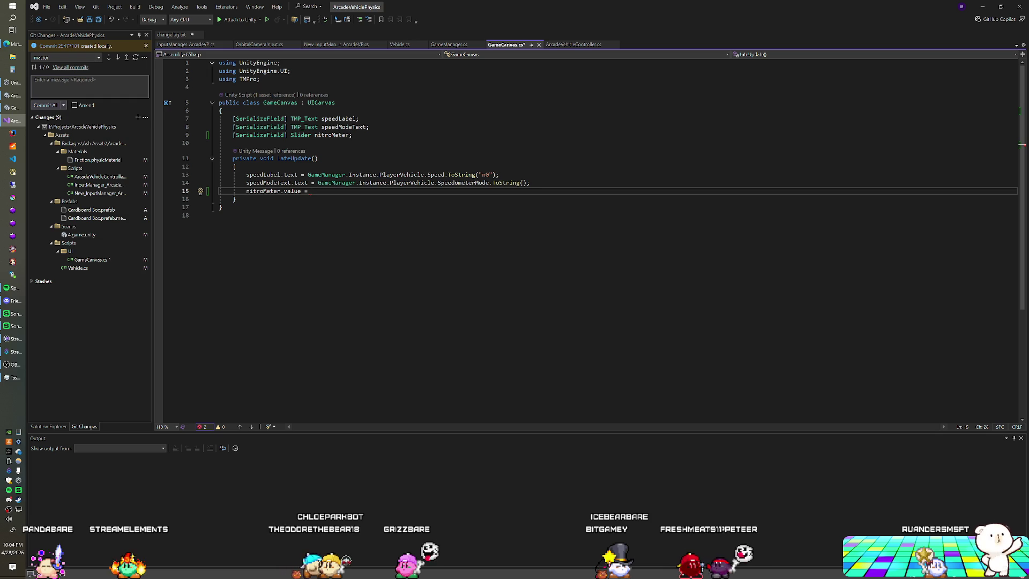
pyautogui.write('G')
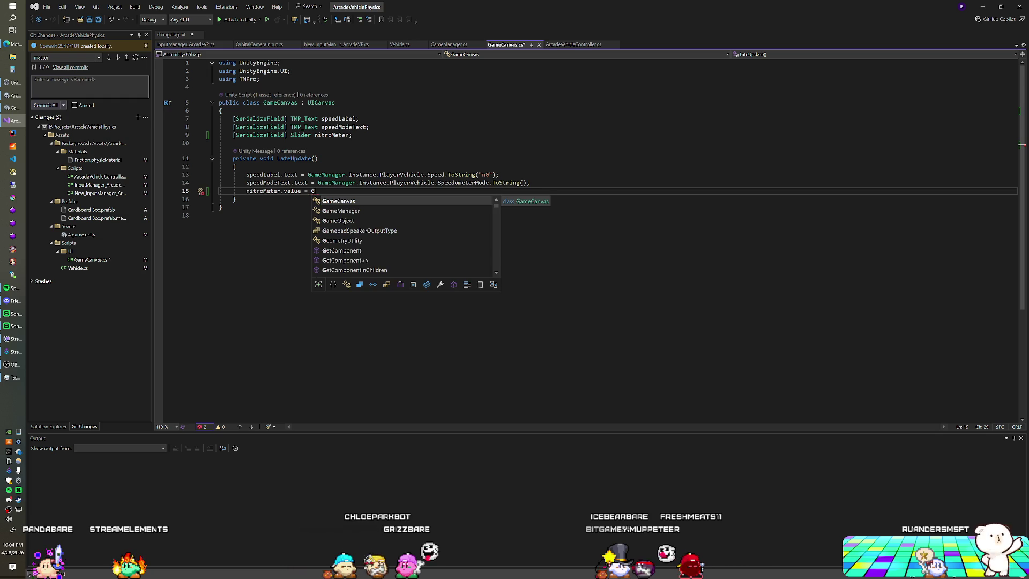
pyautogui.write('ameManager.')
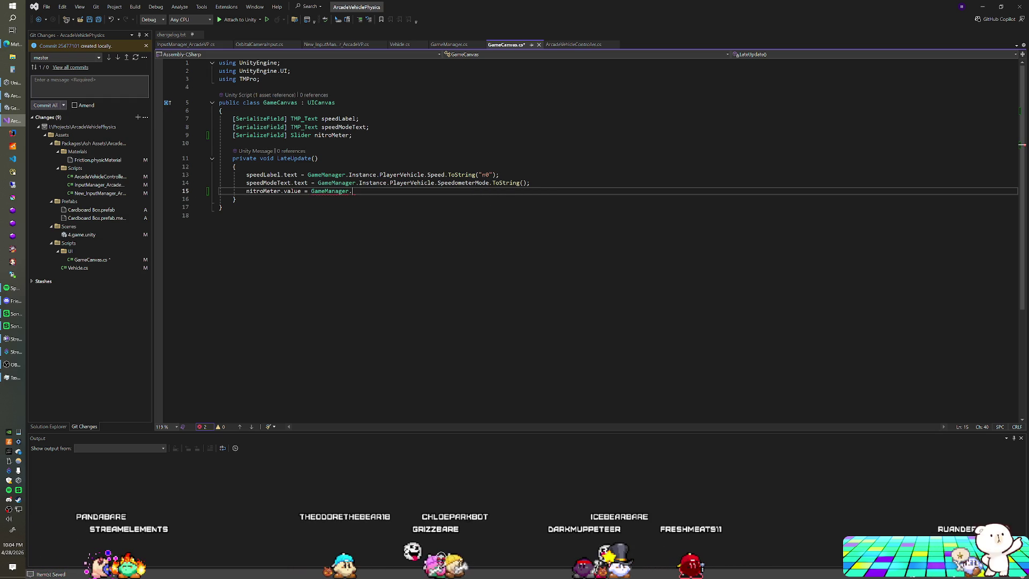
pyautogui.write('Instance.PlayerVehicle')
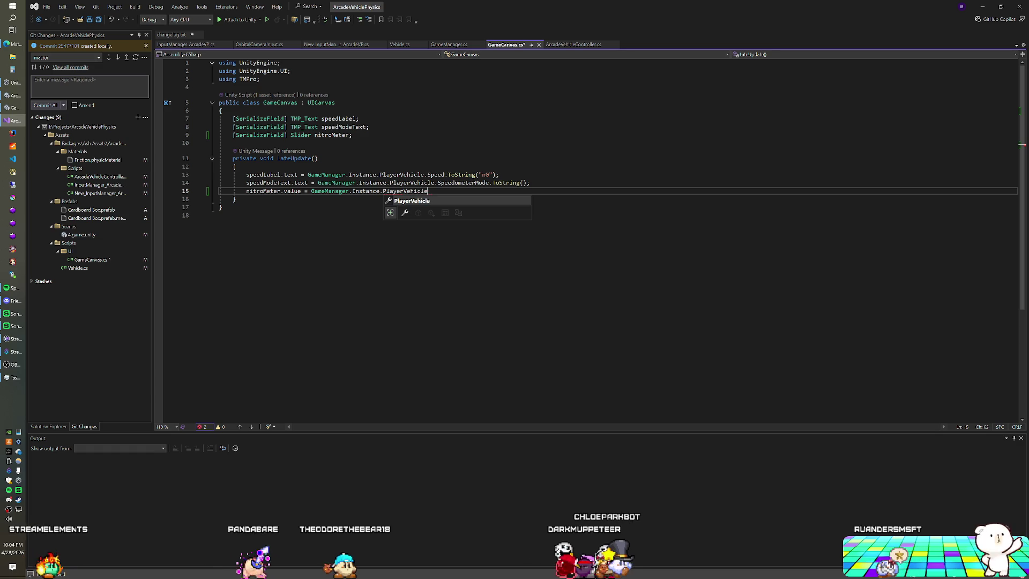
pyautogui.write('.')
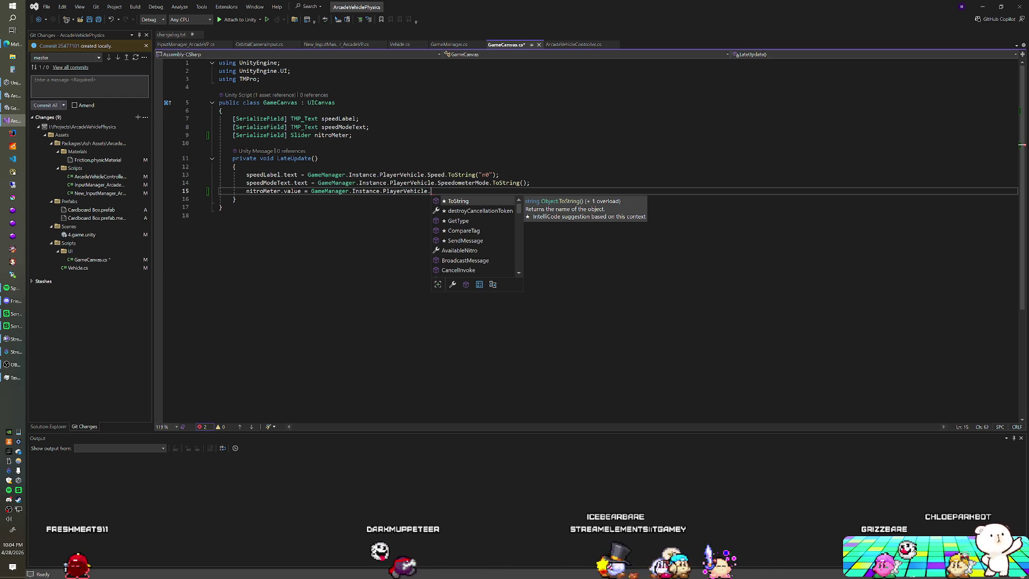
# Complete the assignment with AvailableNitro; so the nitro meter reads the player vehicle's nitro
pyautogui.press('Escape')
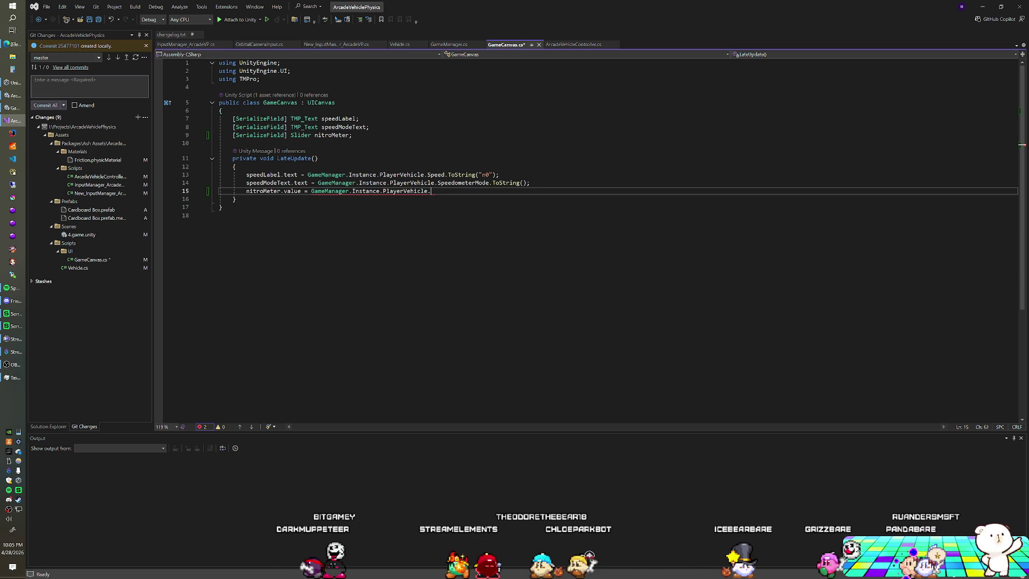
pyautogui.write('.')
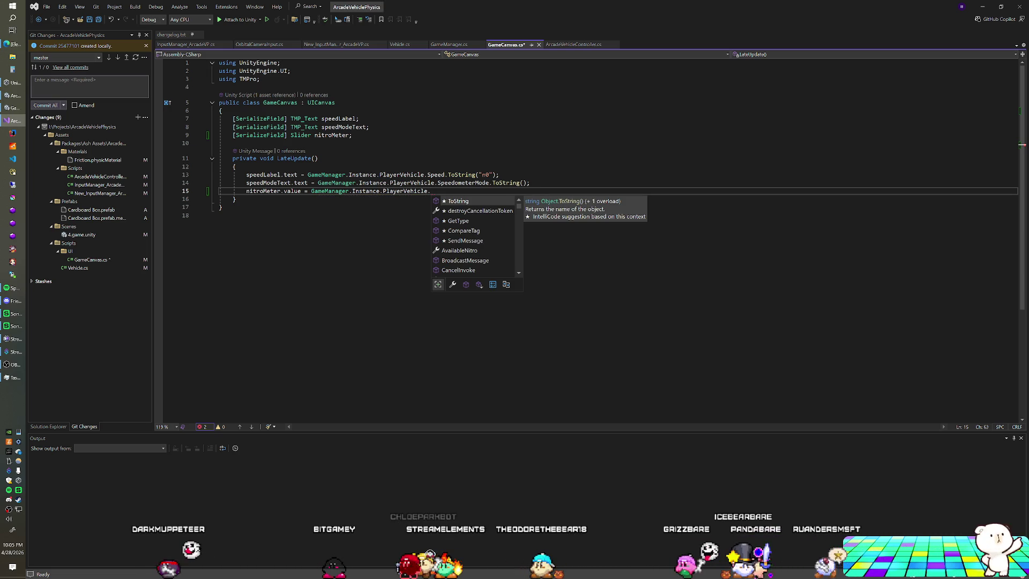
pyautogui.press('Escape')
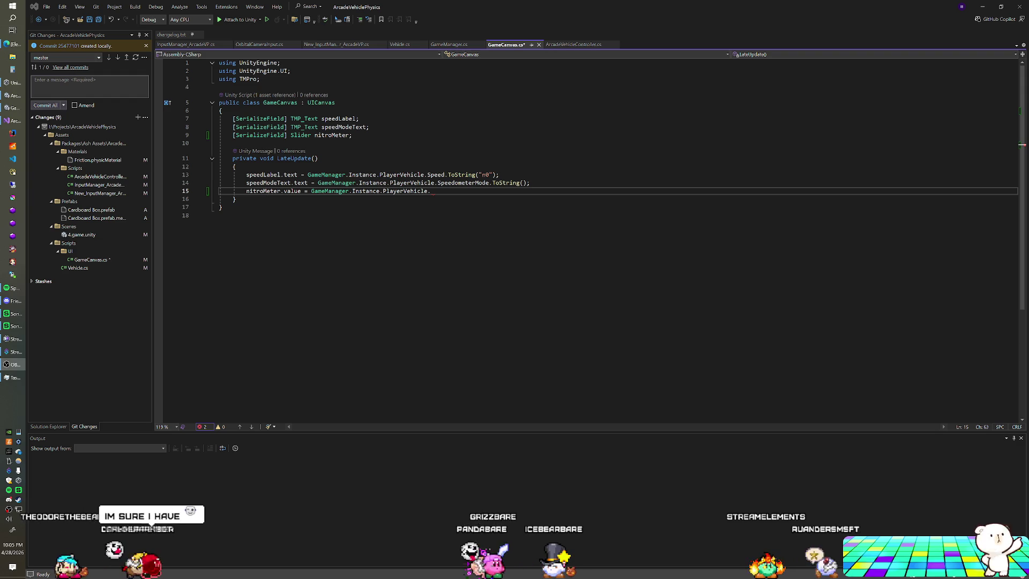
pyautogui.hotkey('alt', 'Tab')
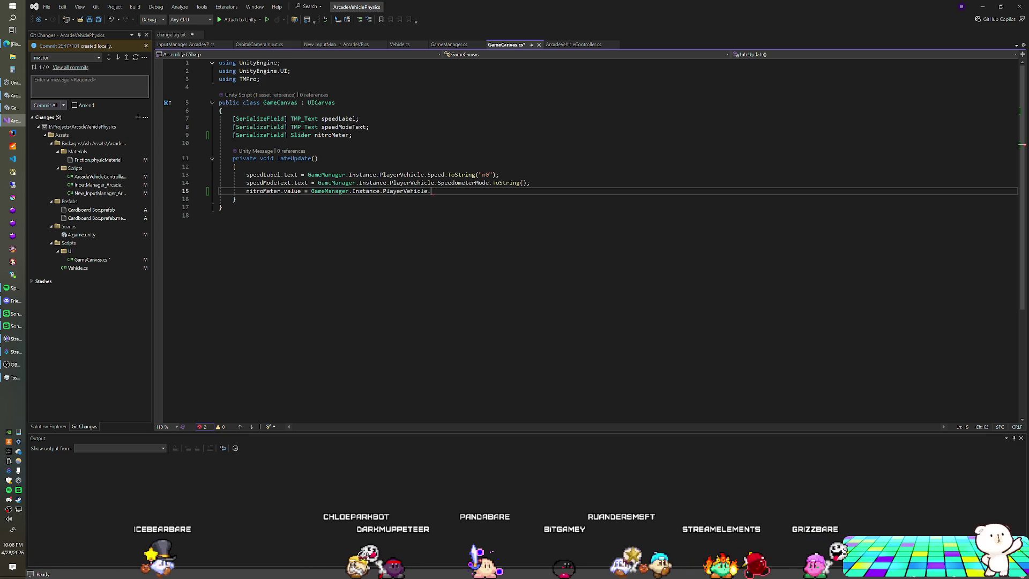
pyautogui.write('Av')
pyautogui.press('Tab')
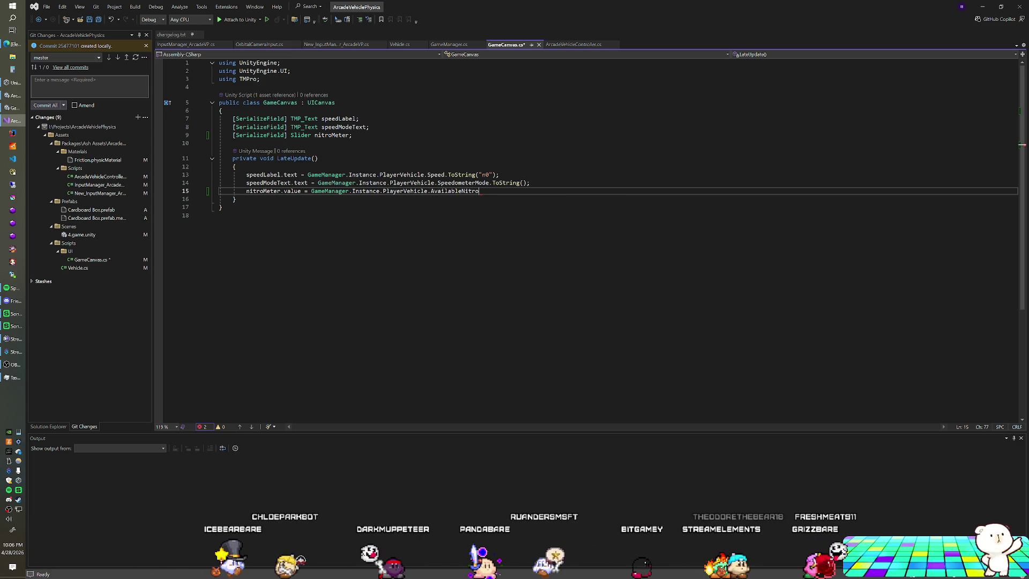
pyautogui.write(';')
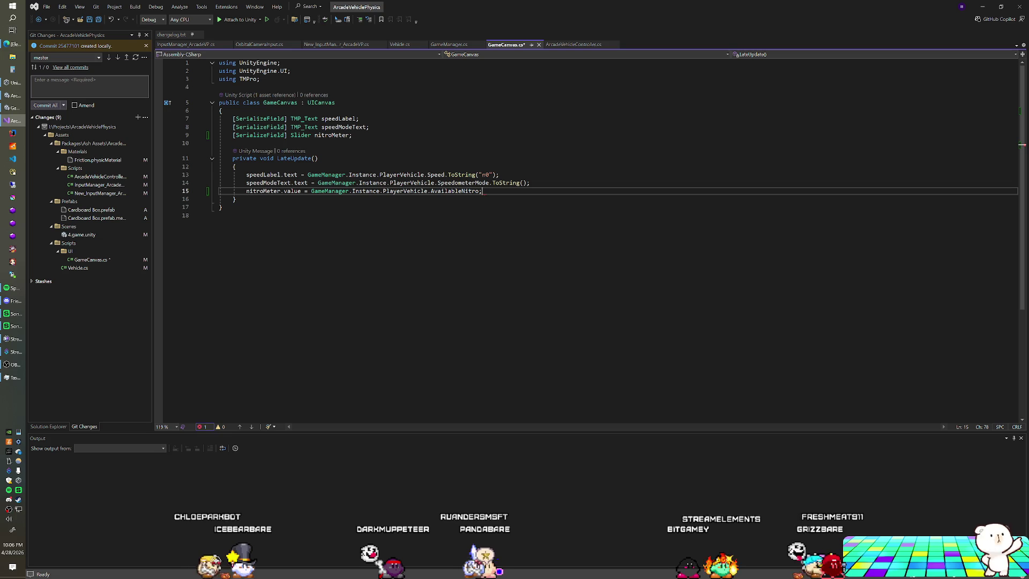
pyautogui.click(447, 167)
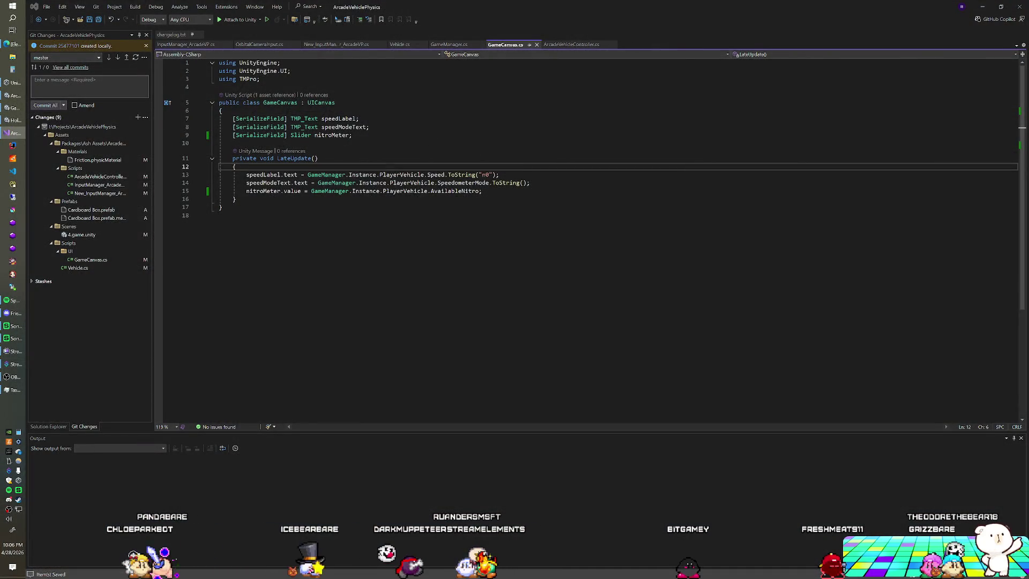
pyautogui.hotkey('alt', 'Tab')
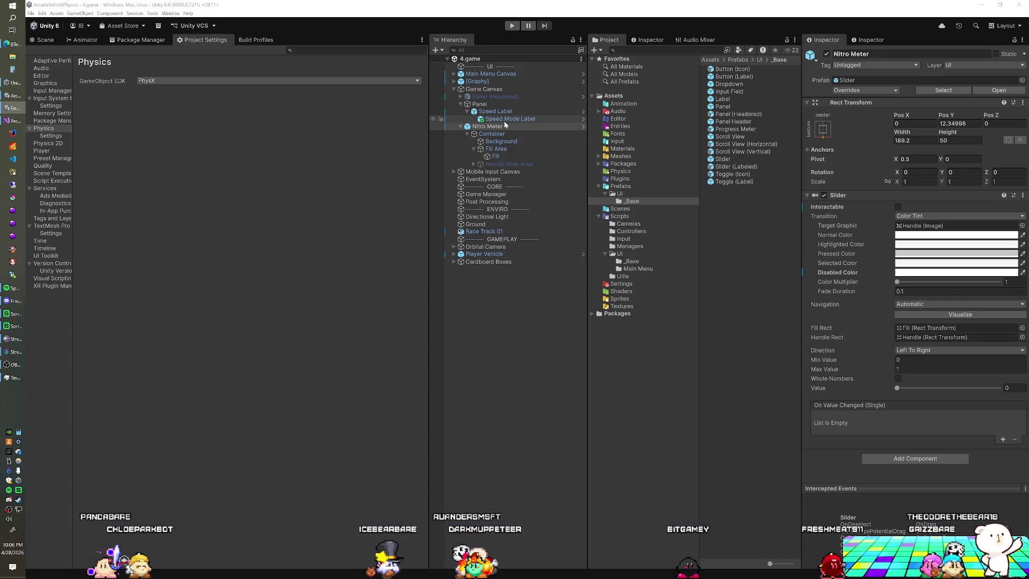
# Assign the Nitro Meter slider to the Game Canvas script's Nitro Meter field, then run the game in Play mode
pyautogui.click(488, 90)
pyautogui.moveTo(486, 130); pyautogui.dragTo(557, 154)
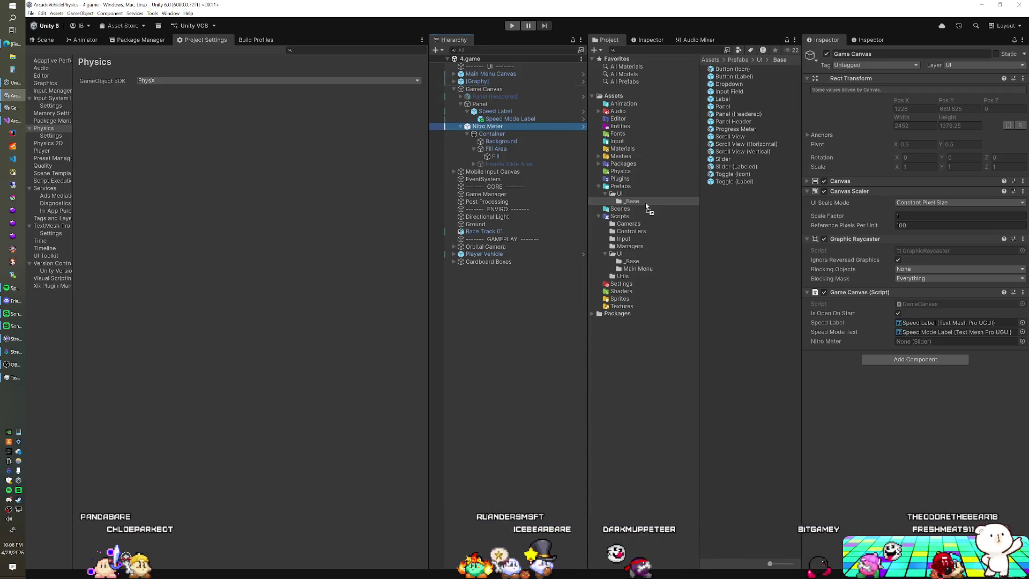
pyautogui.click(512, 26)
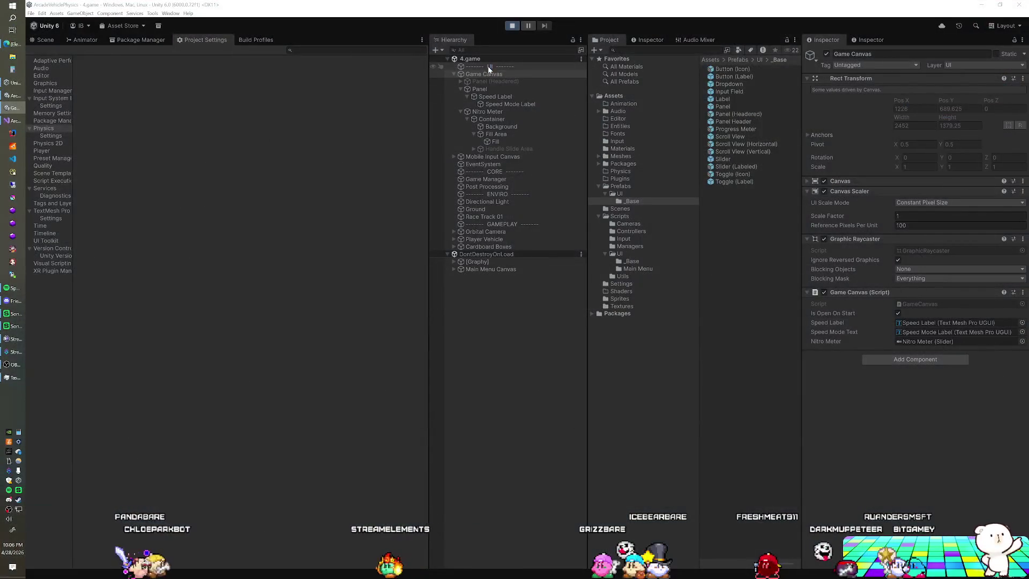
pyautogui.click(489, 67)
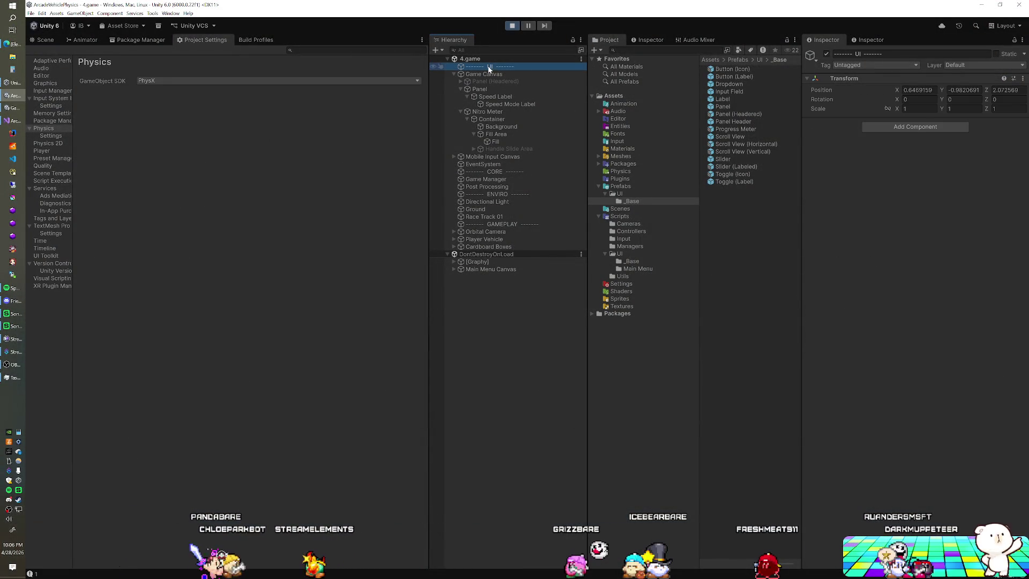
pyautogui.hotkey('alt', 'Tab')
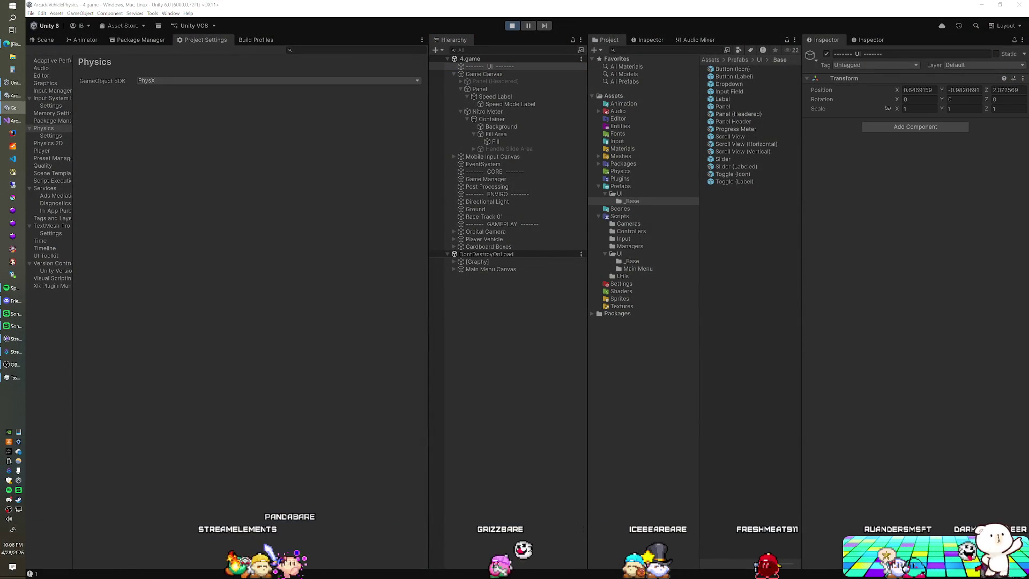